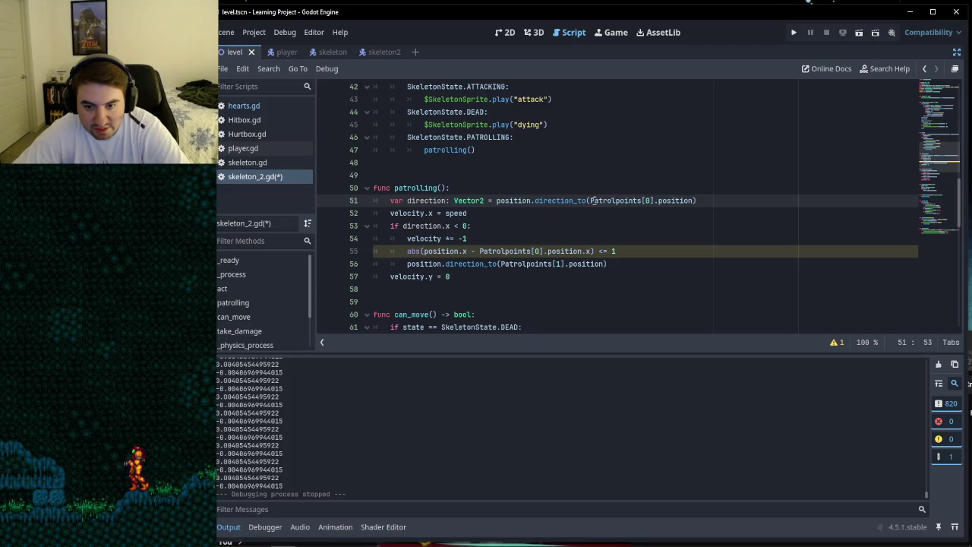
Step: Select parts of line 51's Patrolpoints[0].position argument, then bring the YouTube patrol search results forward
drag(612, 201, 682, 200)
drag(603, 200, 691, 201)
click(671, 201)
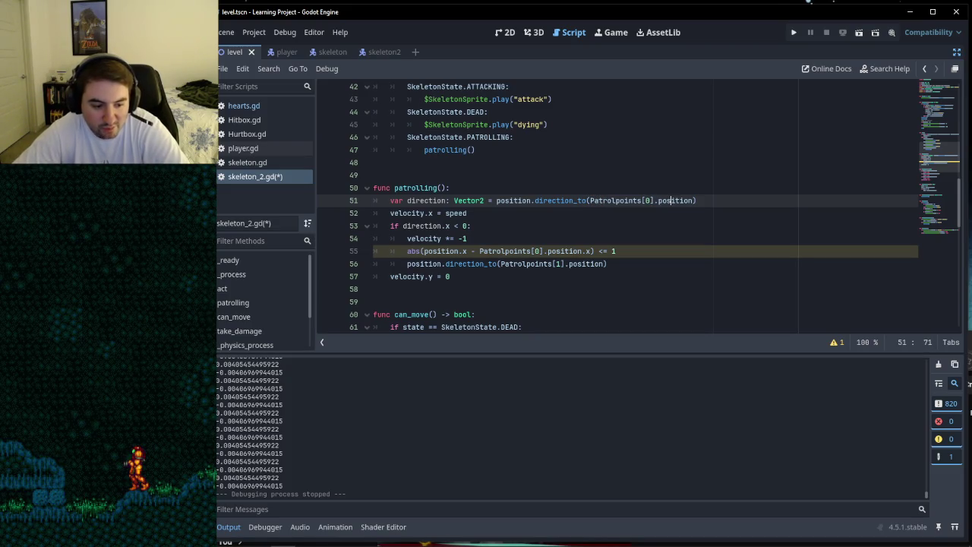
mouse_move(216, 536)
drag(624, 201, 681, 200)
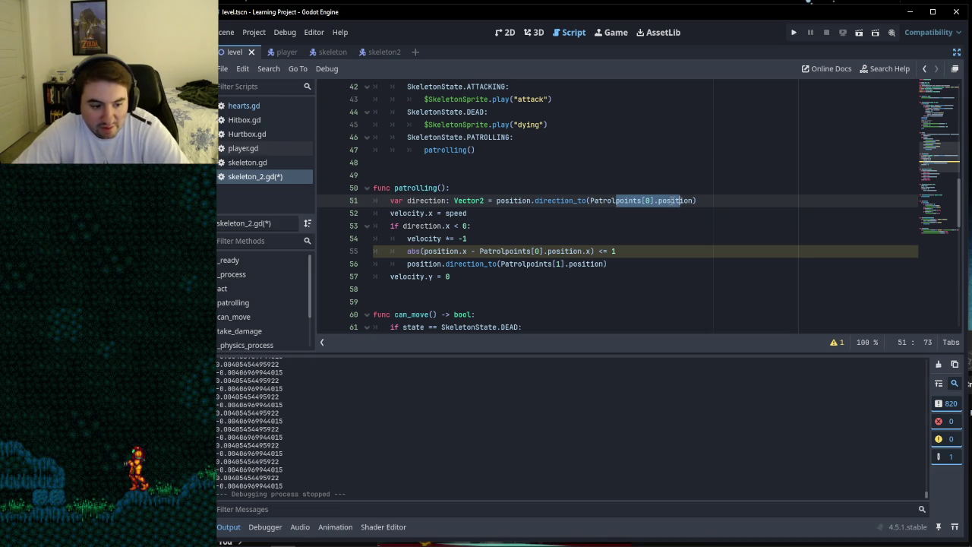
click(258, 538)
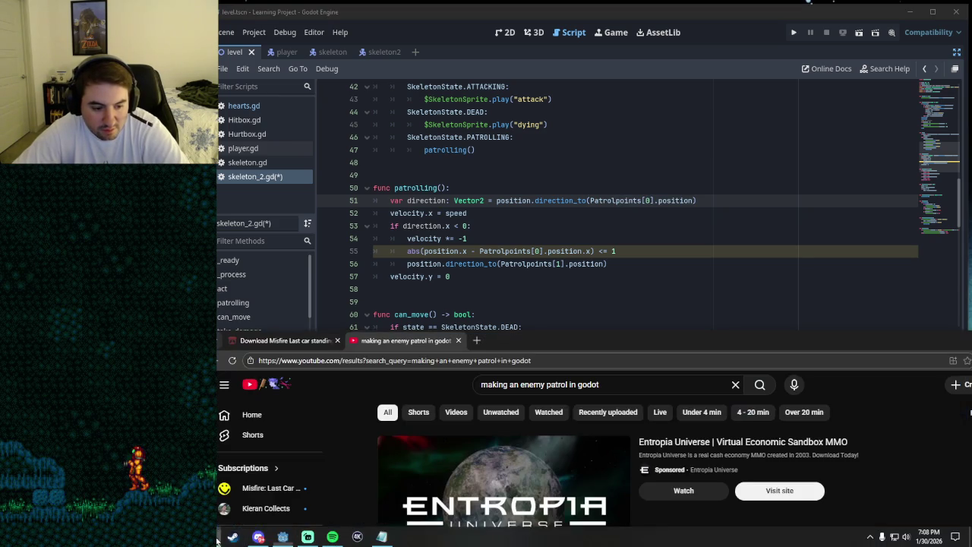
Step: Open the Dicode 'How to make enemy patrol in Godot' video from the YouTube results
mouse_move(539, 332)
mouse_down()
mouse_move(554, 164)
mouse_move(628, 50)
mouse_up()
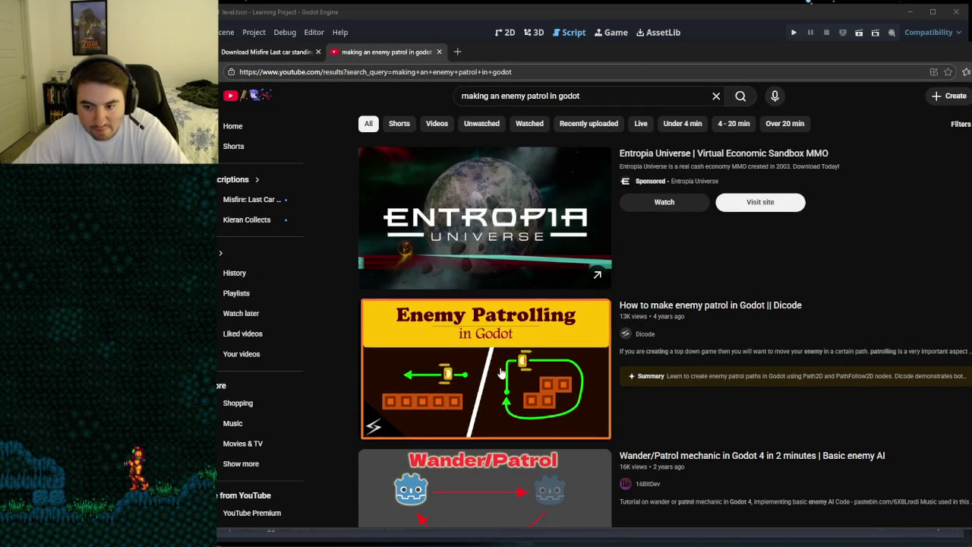
click(436, 315)
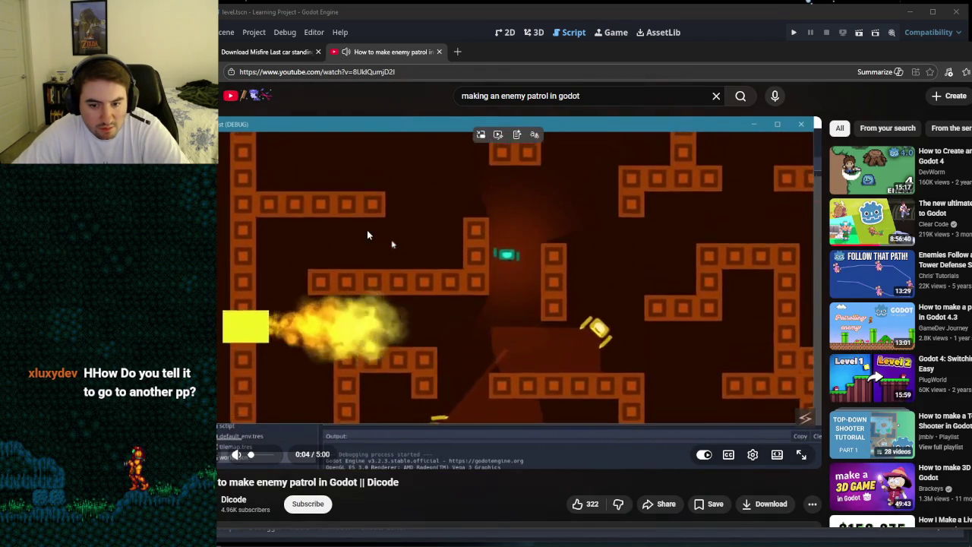
key(alt+Left)
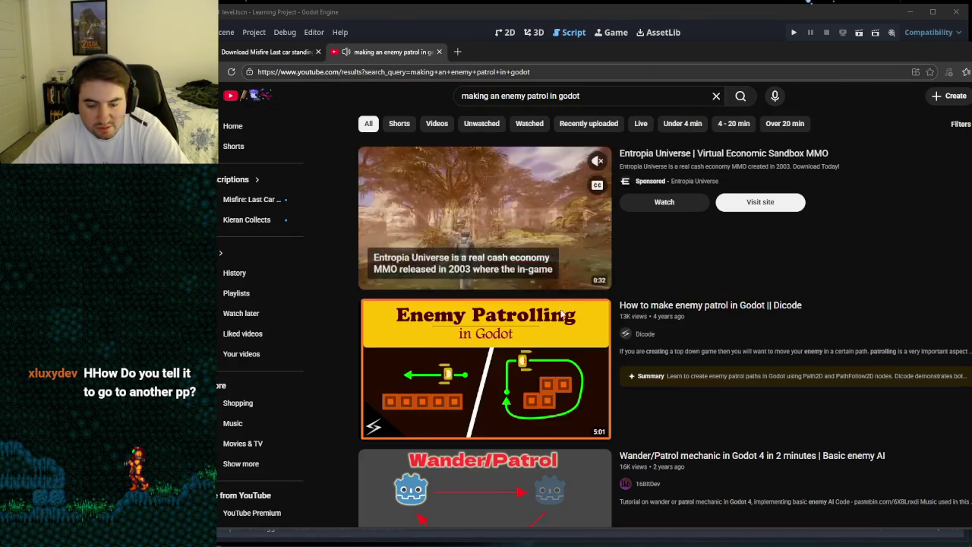
click(493, 363)
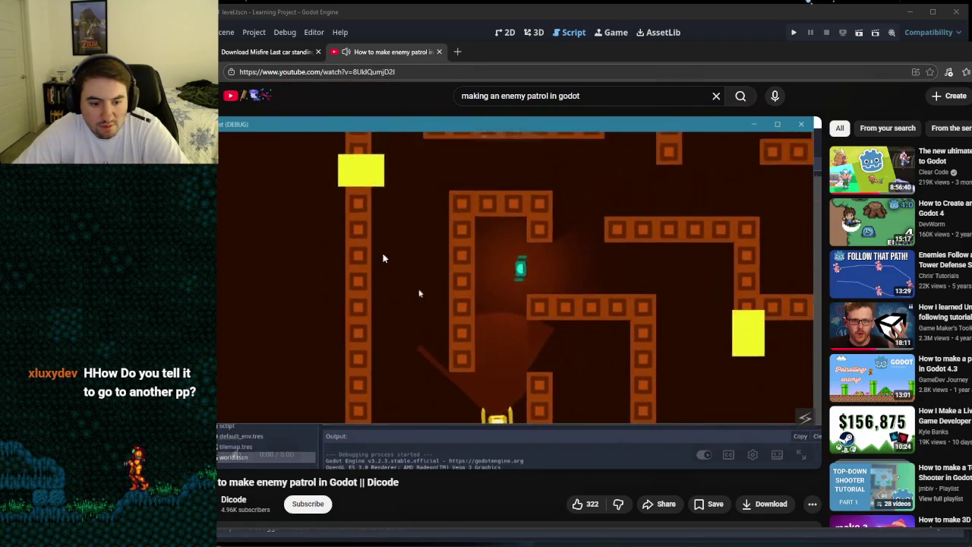
Step: Pause the tutorial, skip ahead to 1:55 where the script appears, and enlarge the window
click(348, 375)
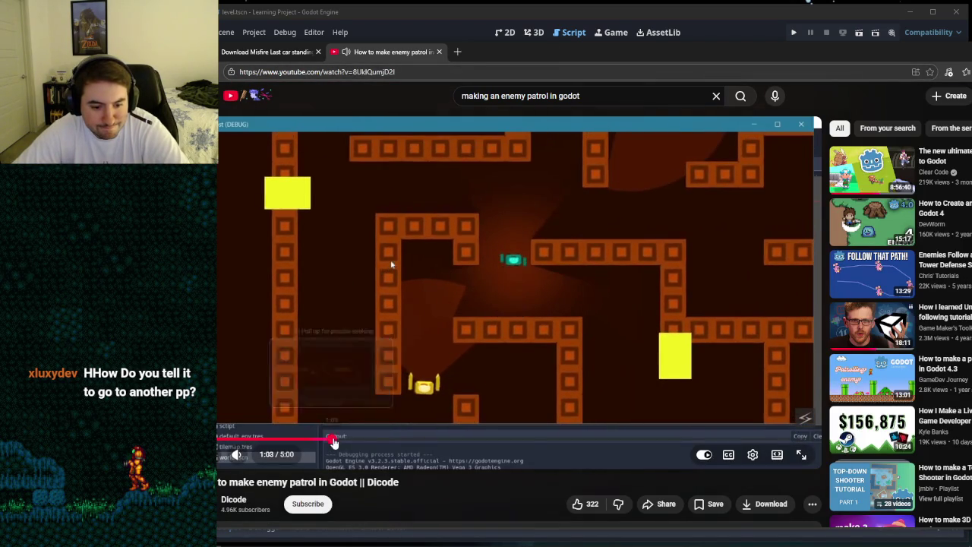
click(368, 440)
click(400, 444)
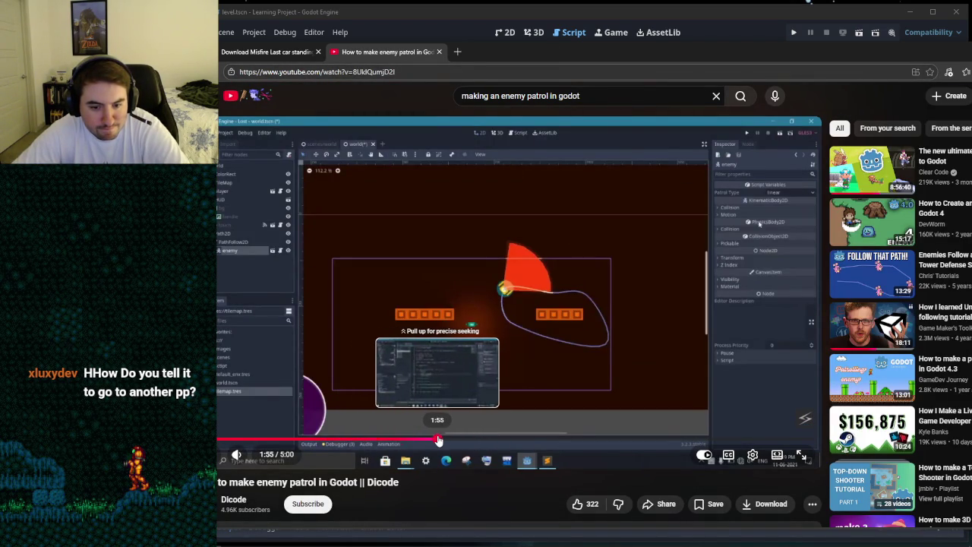
click(440, 443)
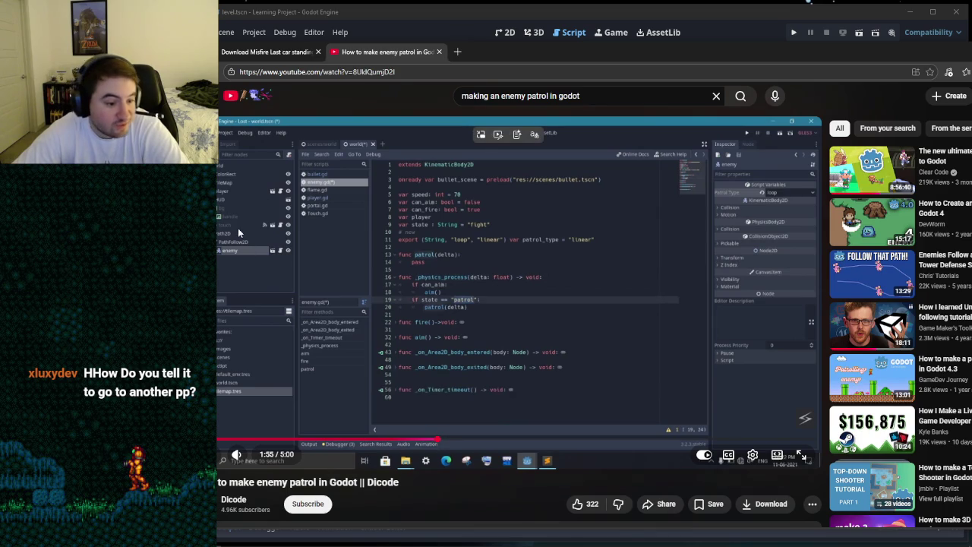
mouse_move(491, 59)
mouse_down()
mouse_move(563, 36)
mouse_move(518, 47)
mouse_up()
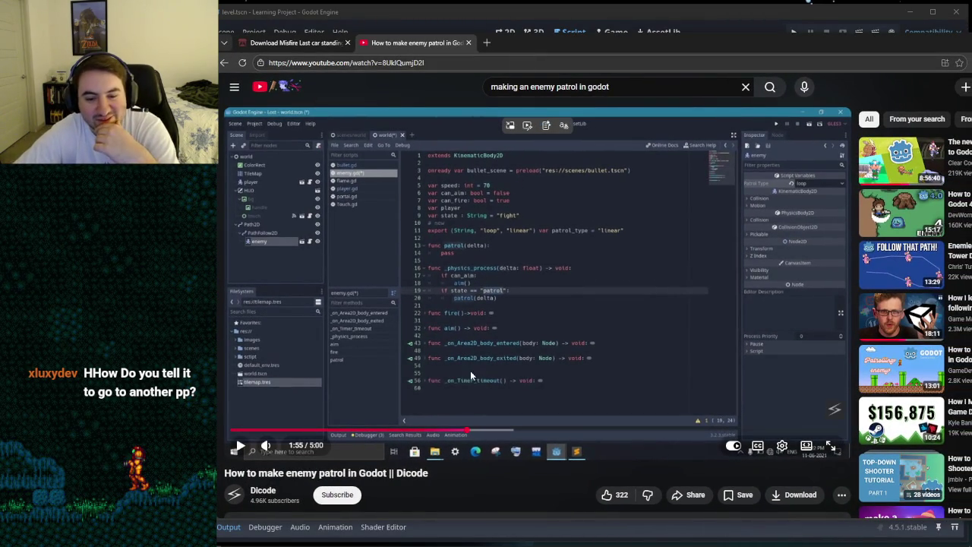
Step: Resume the tutorial muted, preview later parts, and pause it around 1:56
click(438, 395)
click(267, 446)
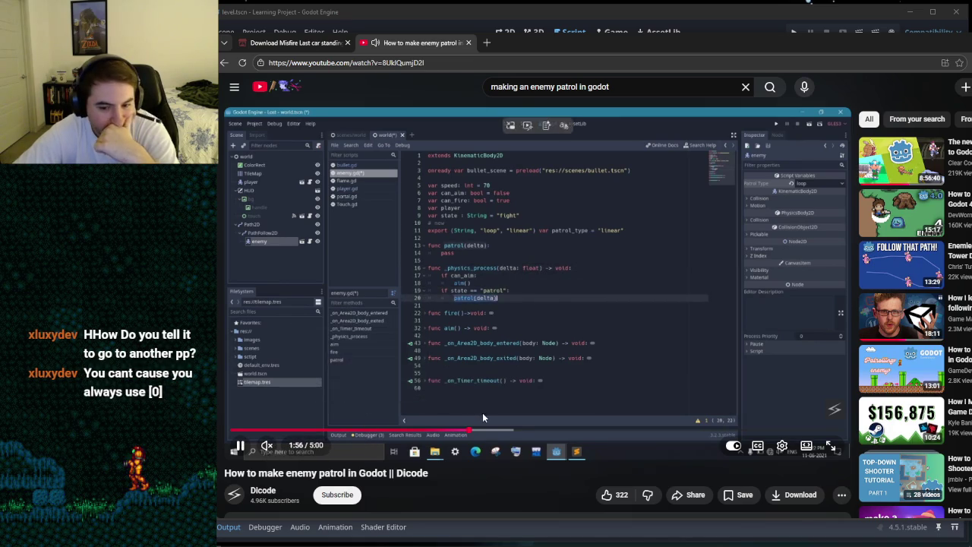
mouse_move(486, 431)
mouse_down()
mouse_move(534, 431)
mouse_move(419, 430)
mouse_up()
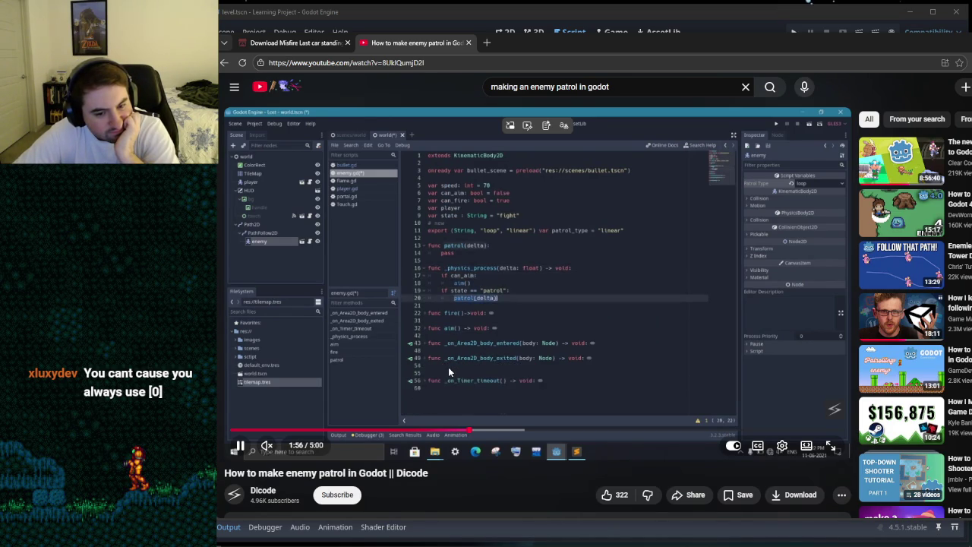
key(space)
key(ctrl+l)
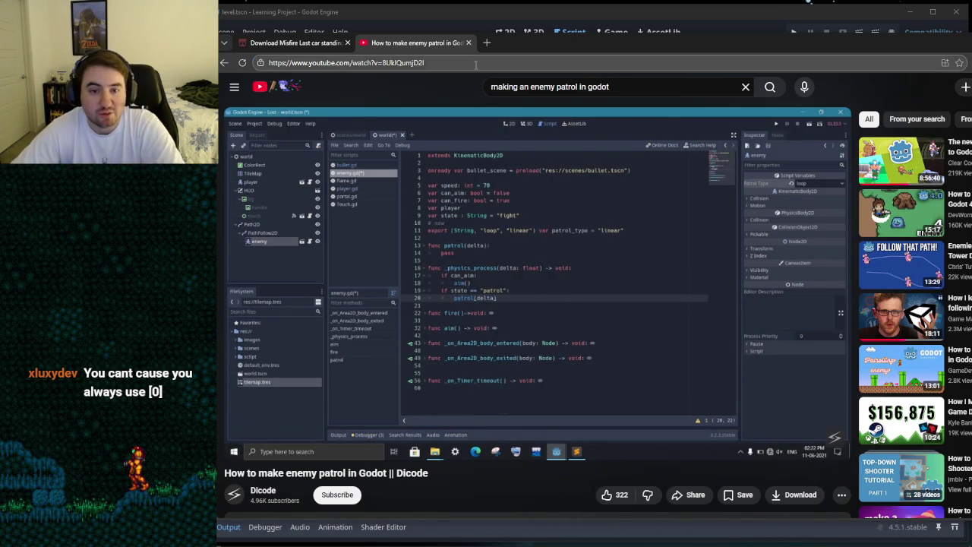
Step: Go to Google and search 'what is path2d in godot'
text(google.com)
key(Return)
text(wh)
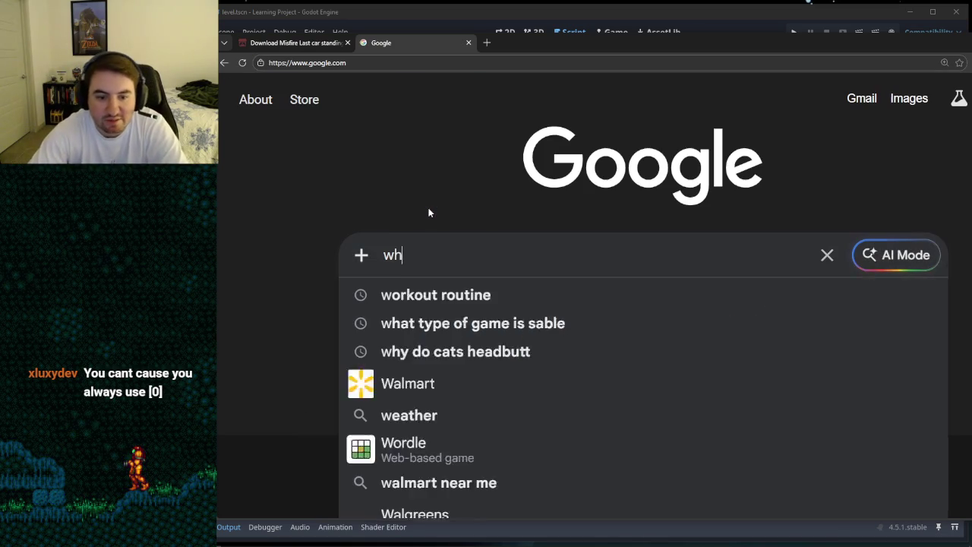
text(at is path2d in godot)
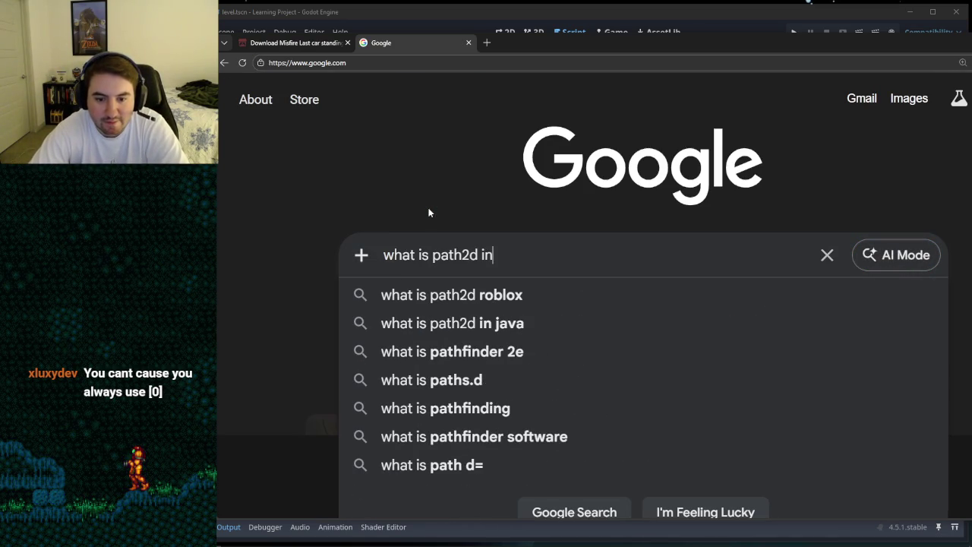
key(Return)
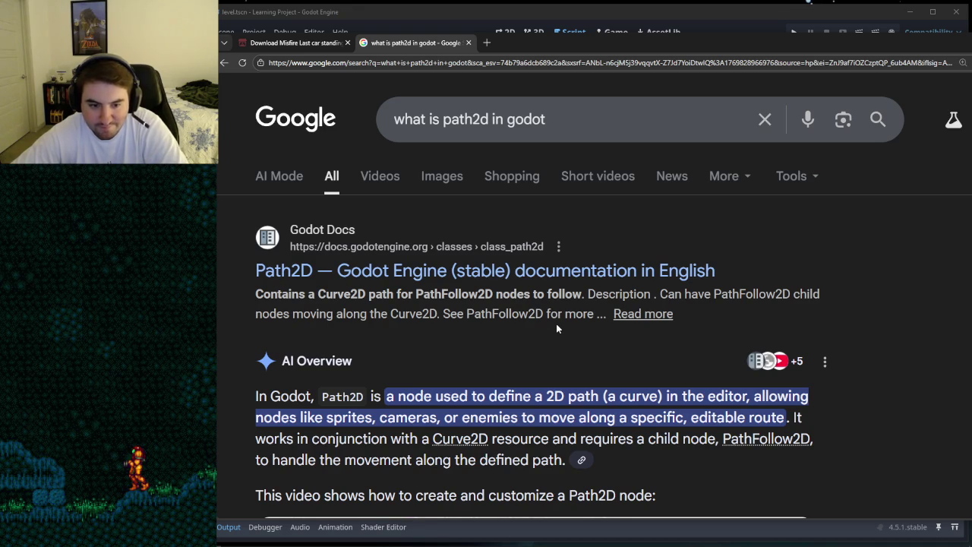
Step: Open the Path2D class reference result, scroll through it, then minimize the browser
click(475, 274)
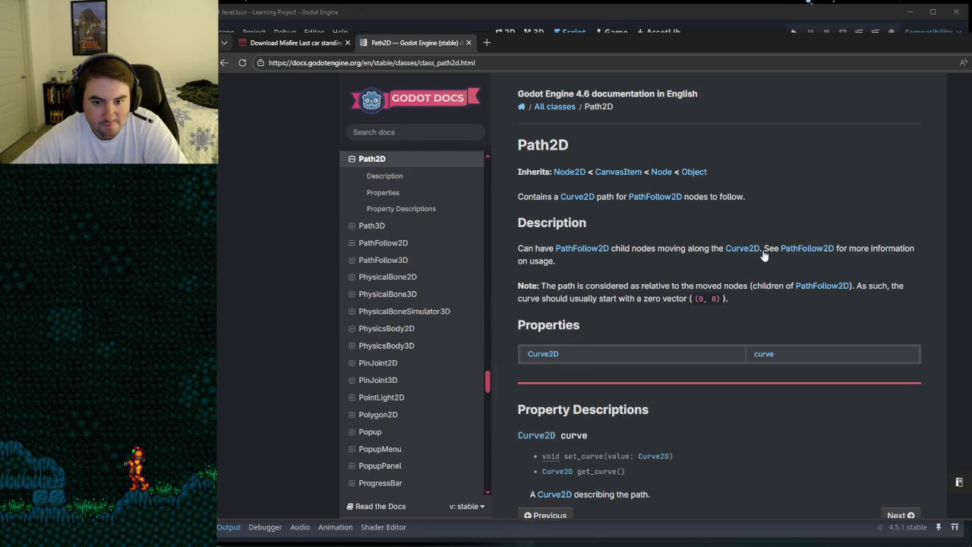
drag(605, 44, 589, 32)
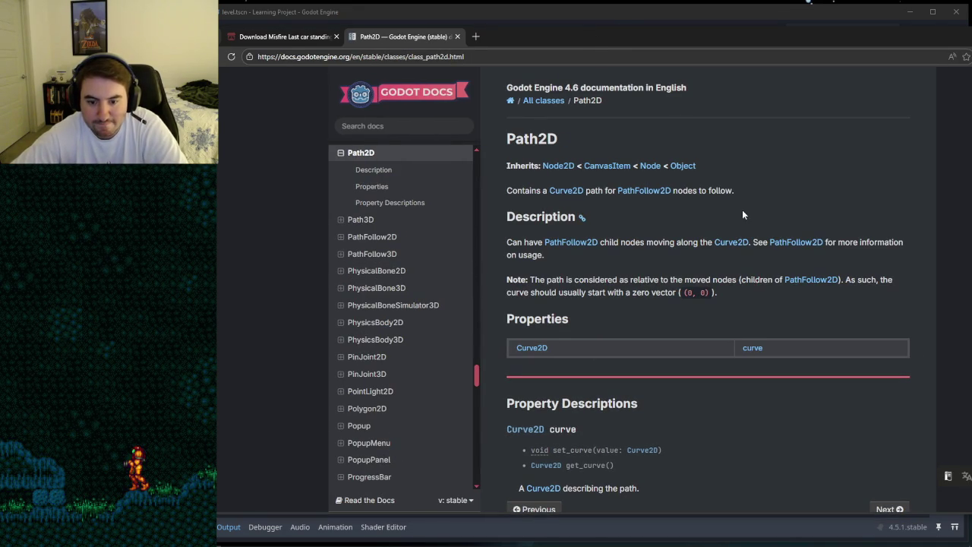
scroll(741, 210, down, 3)
scroll(741, 209, up, 3)
scroll(742, 215, up, 1)
drag(885, 38, 658, 50)
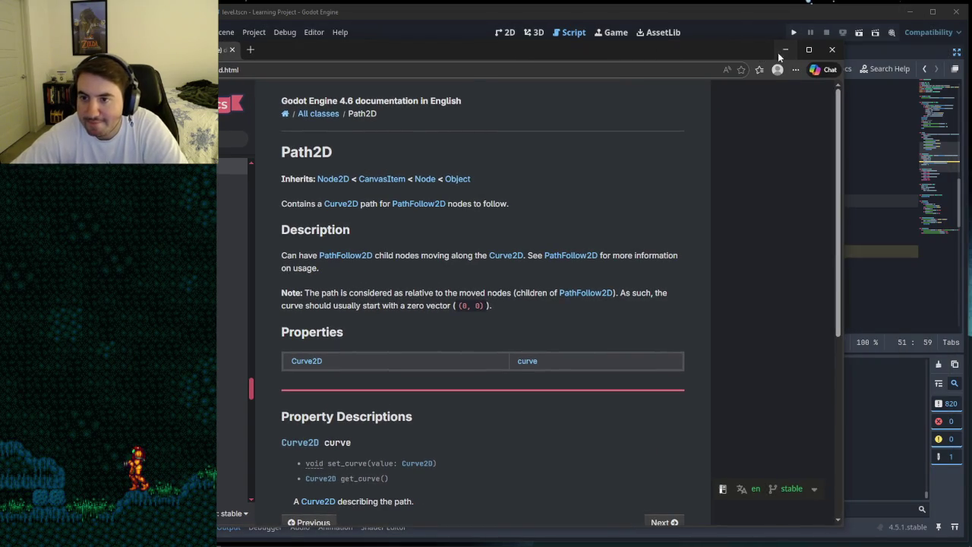
click(784, 50)
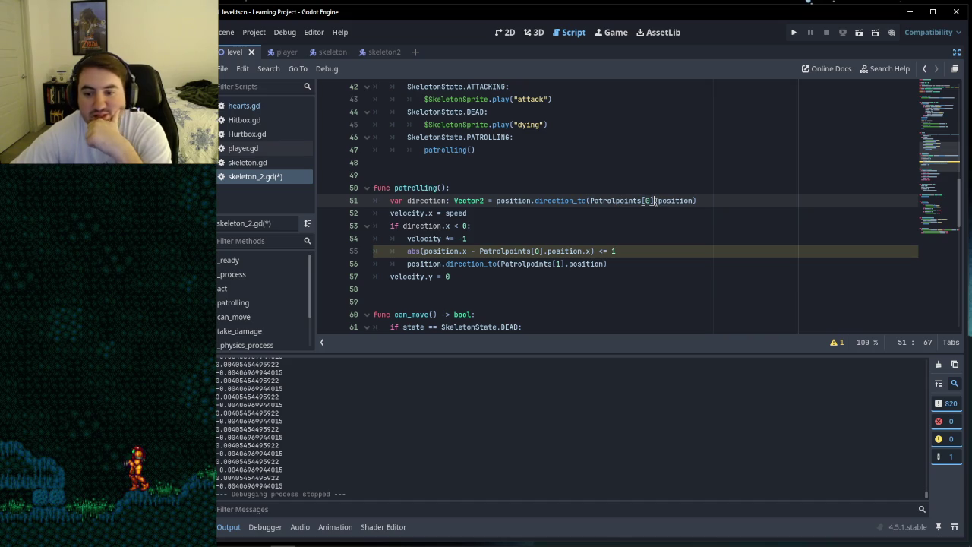
Step: Delete the [0] index after Patrolpoints and check the Patrolpoints declaration on line 9
key(BackSpace)
key(BackSpace)
key(BackSpace)
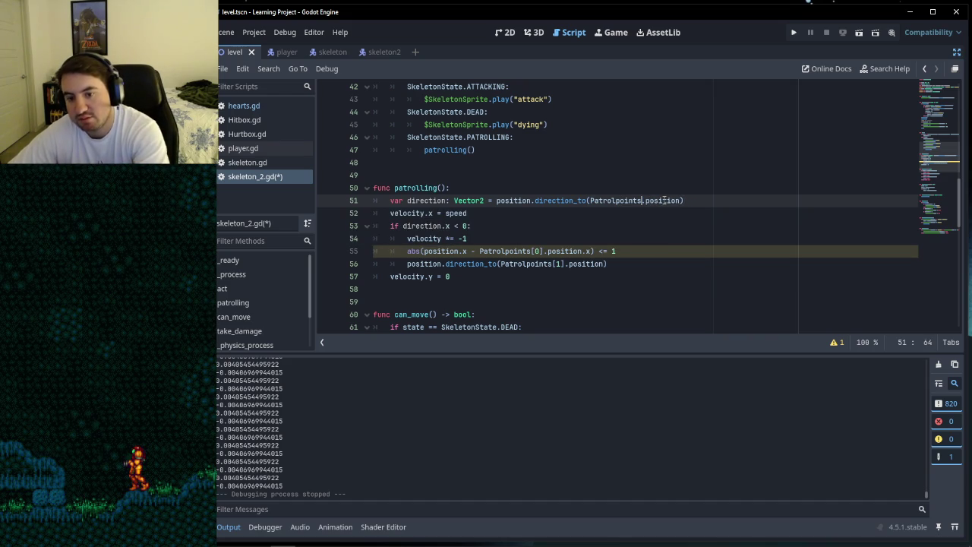
key(Down)
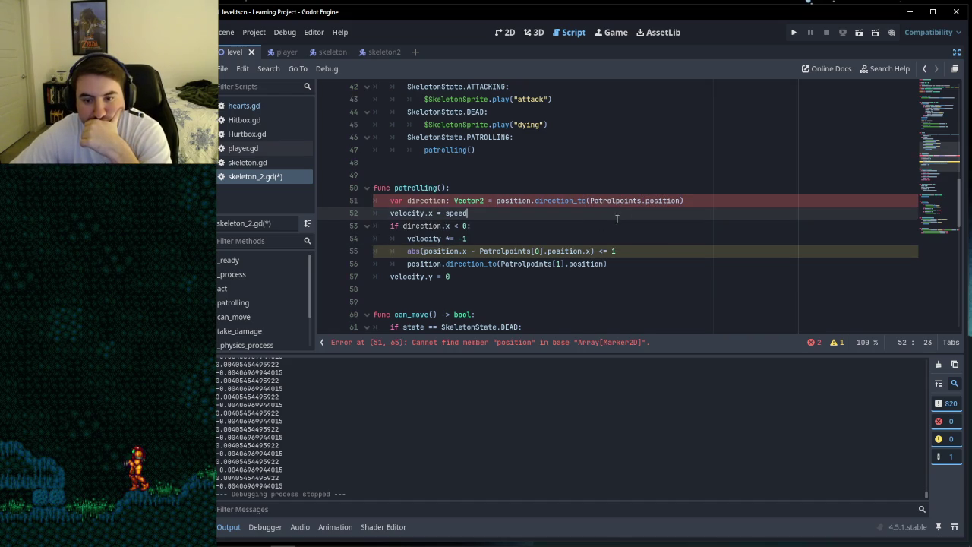
scroll(607, 200, up, 10)
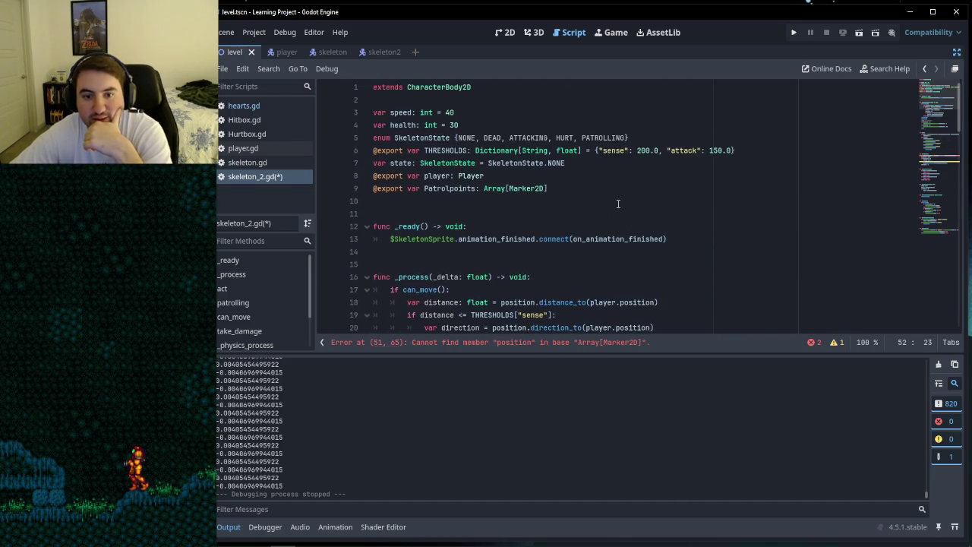
click(466, 188)
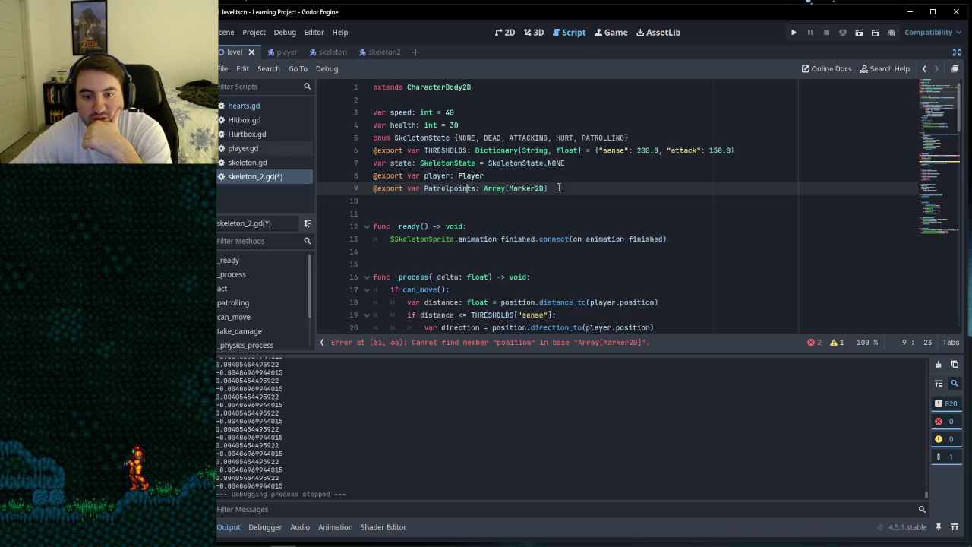
scroll(683, 172, down, 10)
scroll(557, 203, up, 1)
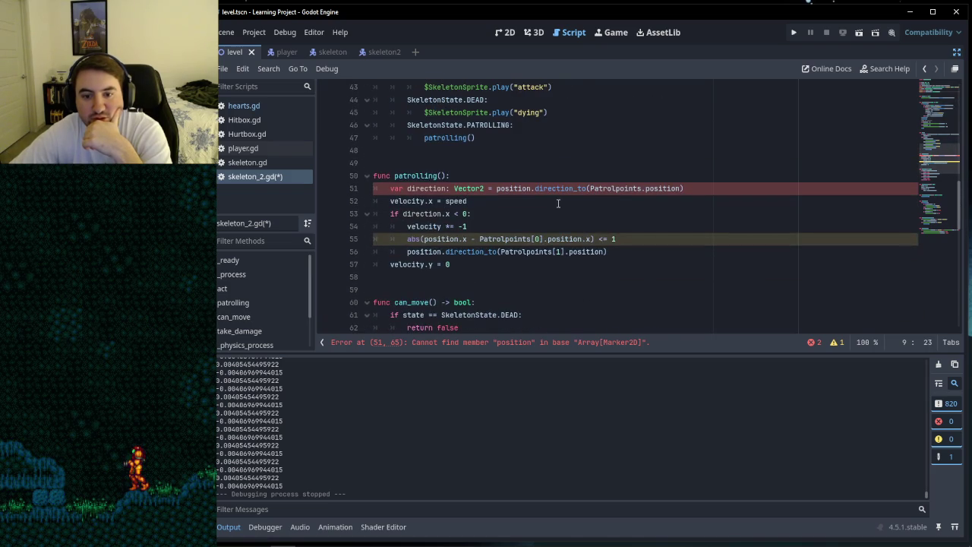
double_click(621, 188)
click(659, 189)
Step: Review line 51's Patrolpoints.position argument and the surrounding lines down to line 58
drag(590, 189, 683, 189)
click(683, 188)
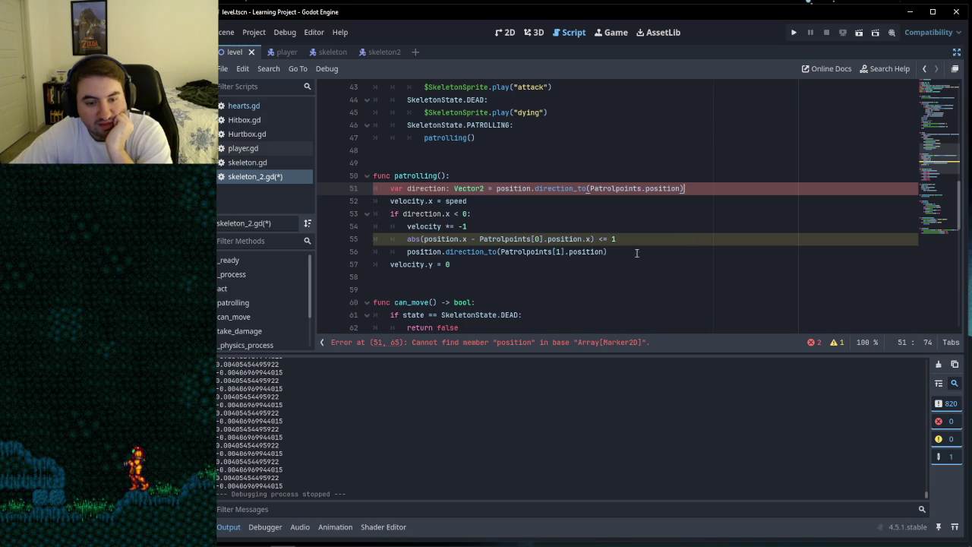
click(541, 225)
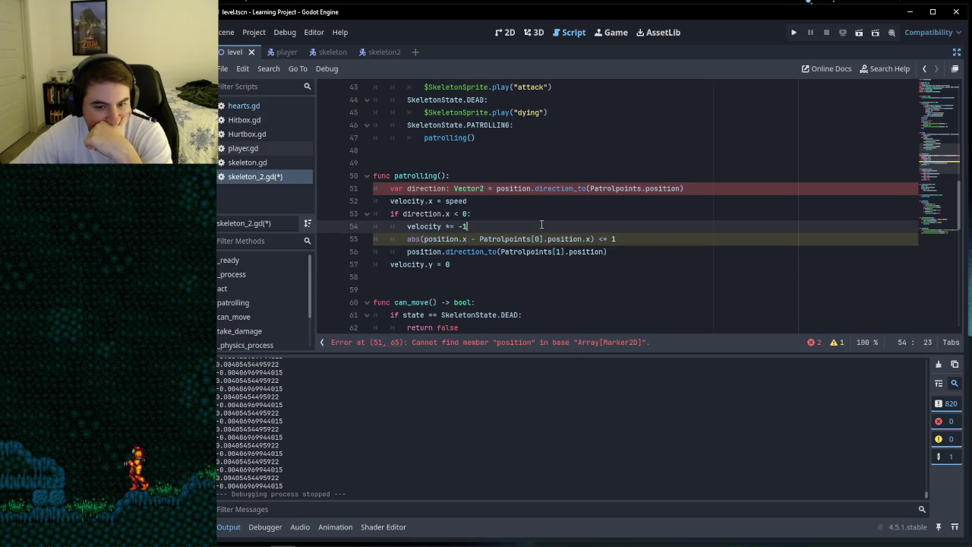
click(472, 275)
click(407, 287)
click(419, 278)
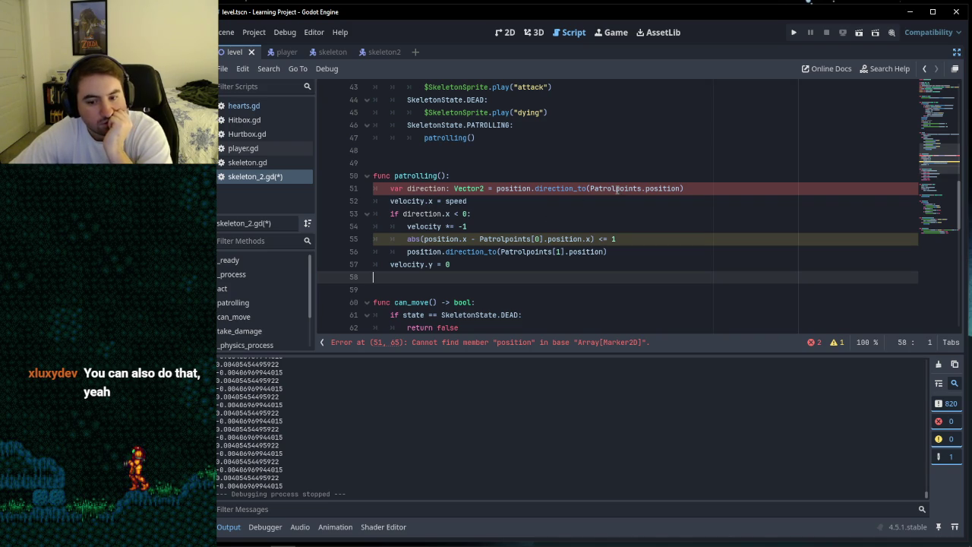
mouse_move(616, 189)
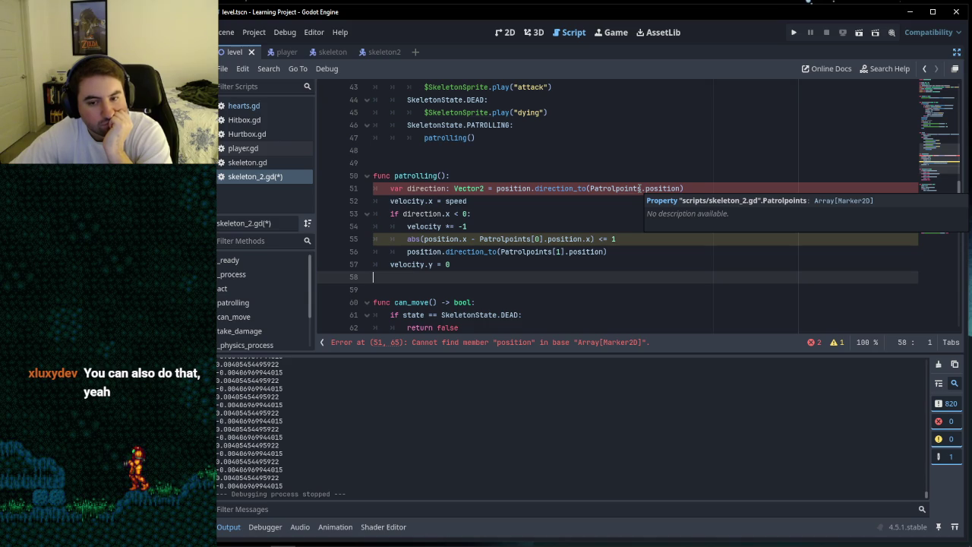
drag(642, 188, 681, 188)
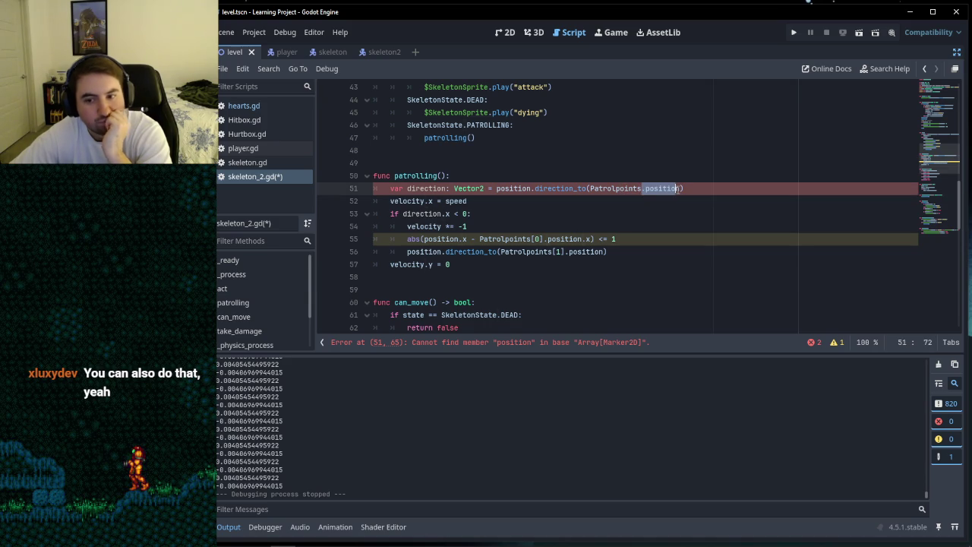
click(681, 188)
Step: Delete .position so line 51 reads position.direction_to(Patrolpoints)
double_click(649, 189)
key(BackSpace)
key(BackSpace)
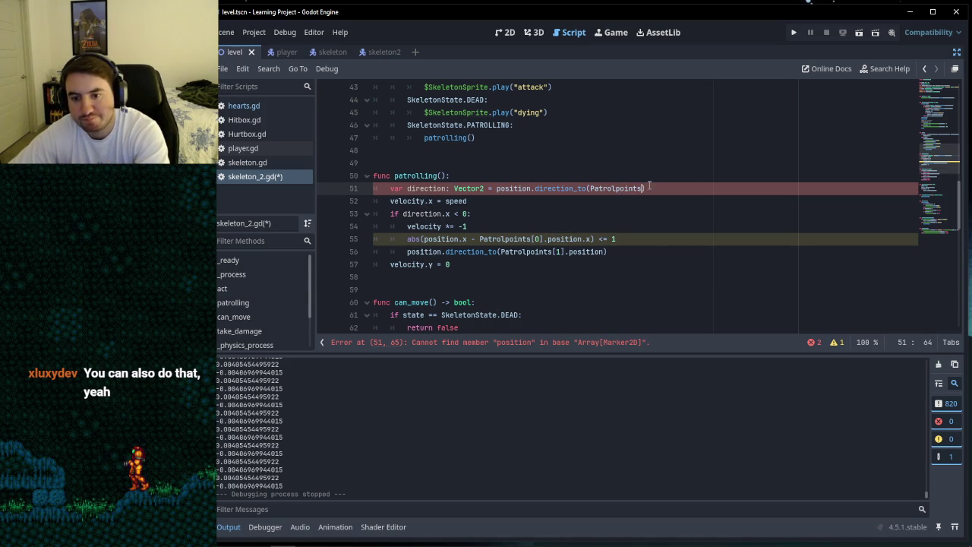
key(Down)
key(Down)
key(Up)
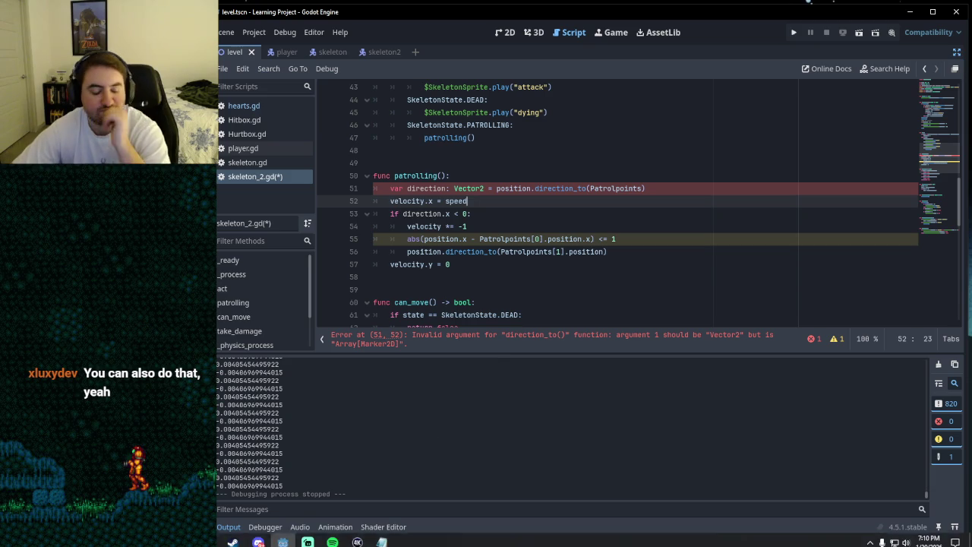
click(258, 536)
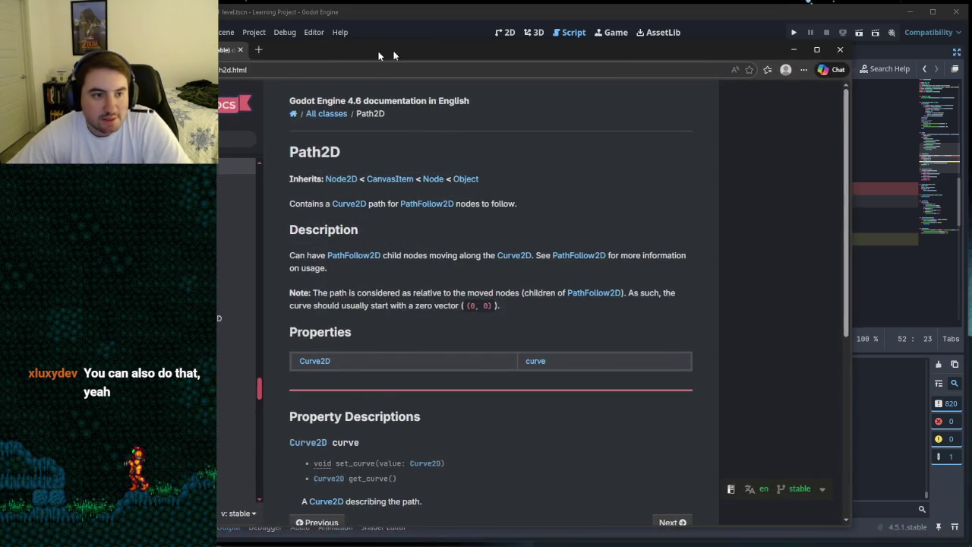
Step: Maximize the Path2D docs window and scroll through its description and properties
double_click(369, 51)
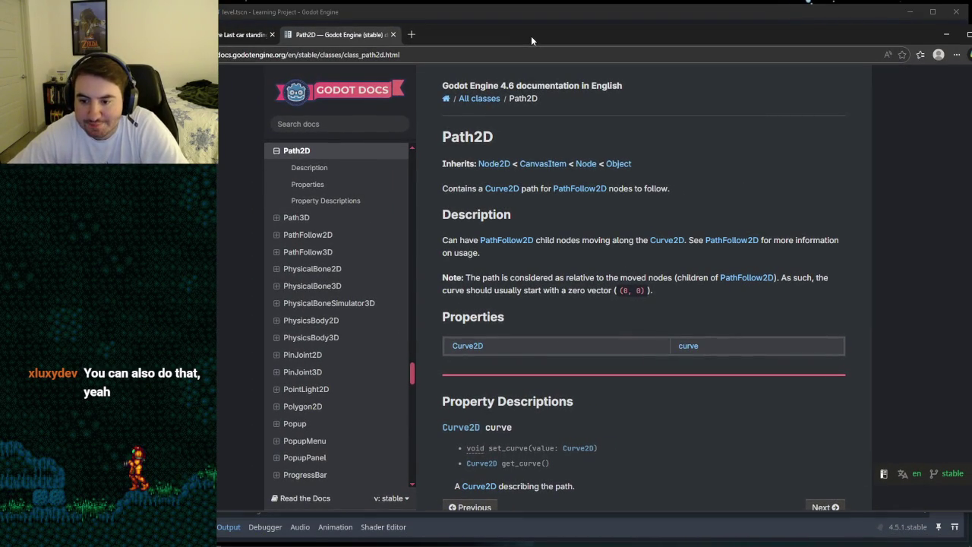
drag(530, 35, 405, 70)
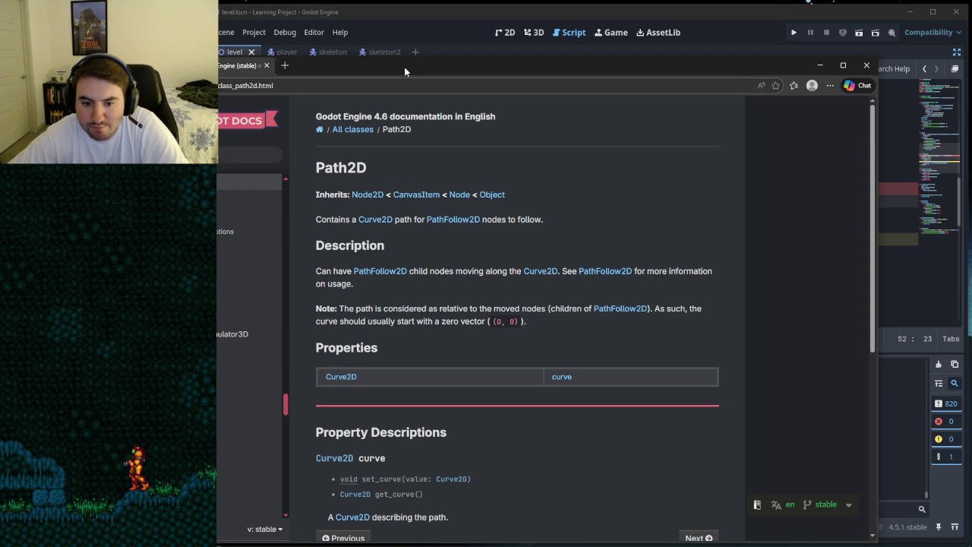
double_click(404, 67)
scroll(614, 189, down, 3)
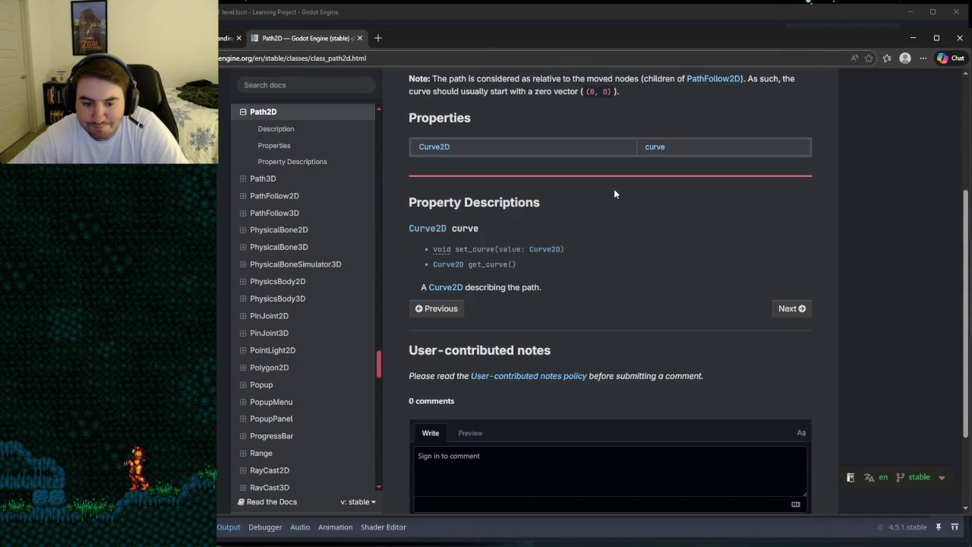
scroll(613, 188, down, 2)
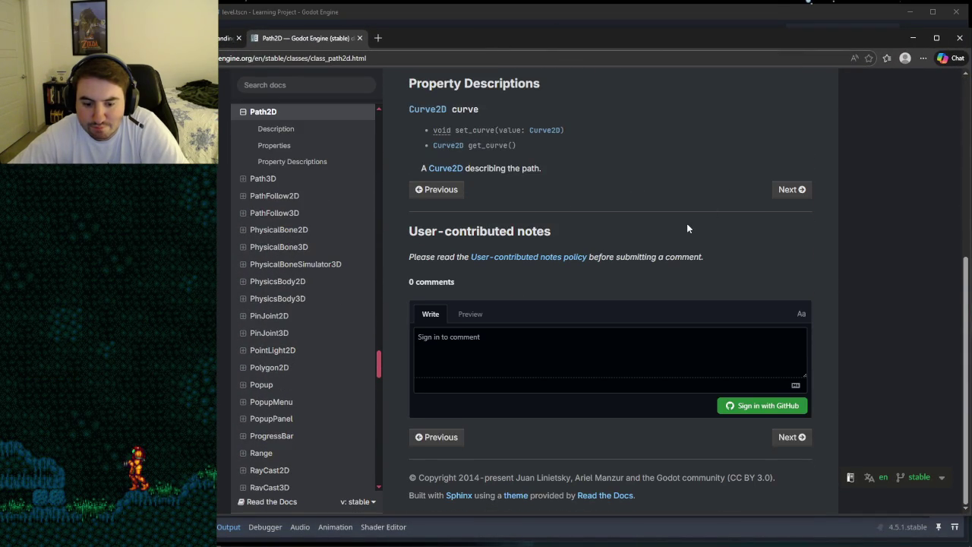
scroll(687, 224, up, 5)
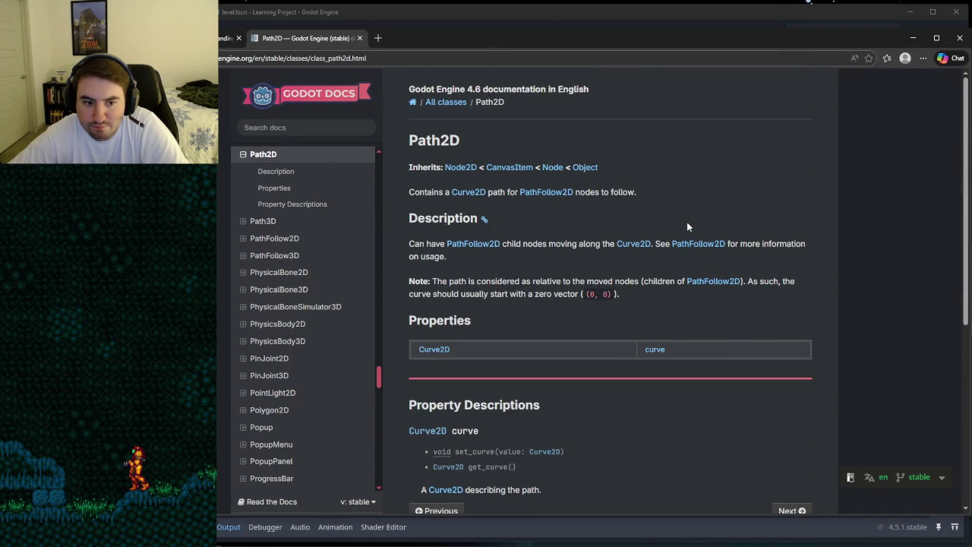
Step: Return to the editor with docks showing and search Add Child Node for 'path'
click(913, 38)
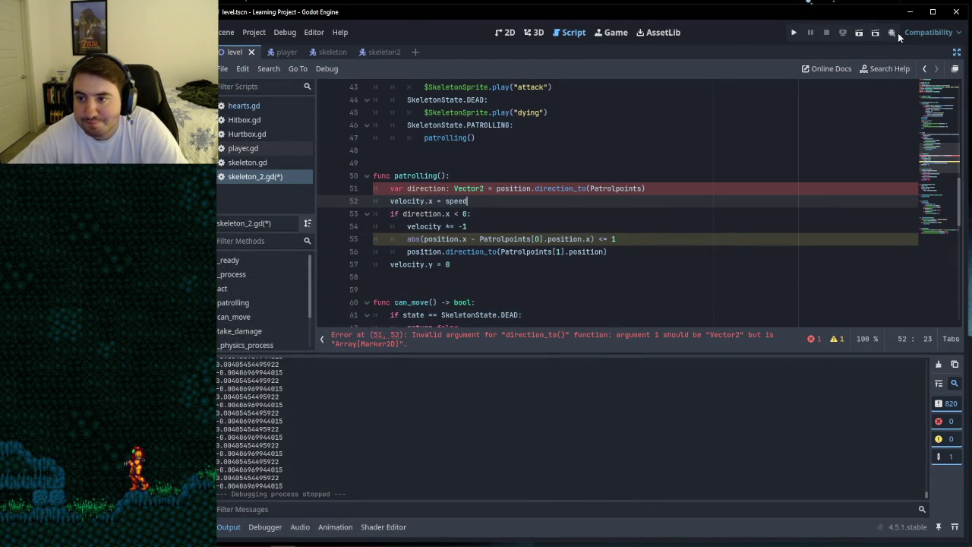
click(875, 33)
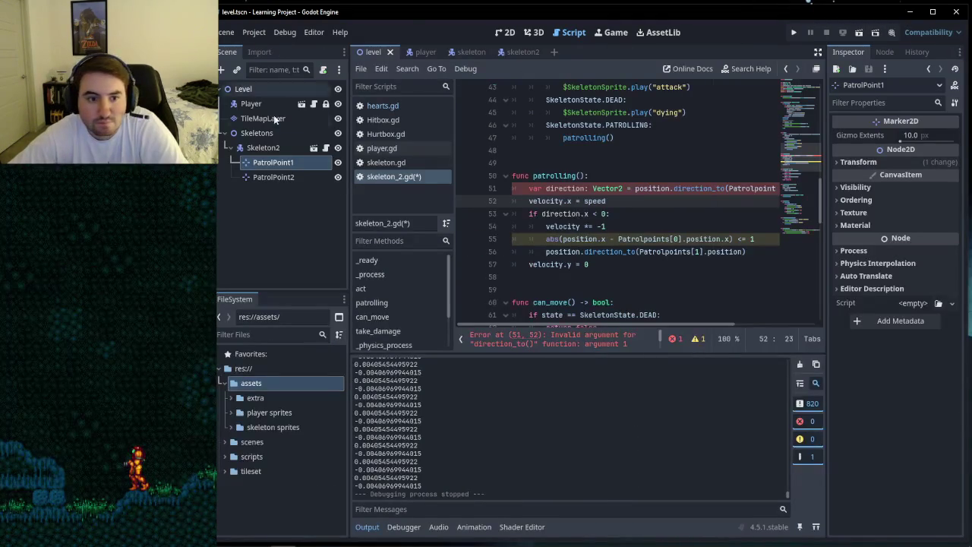
click(220, 69)
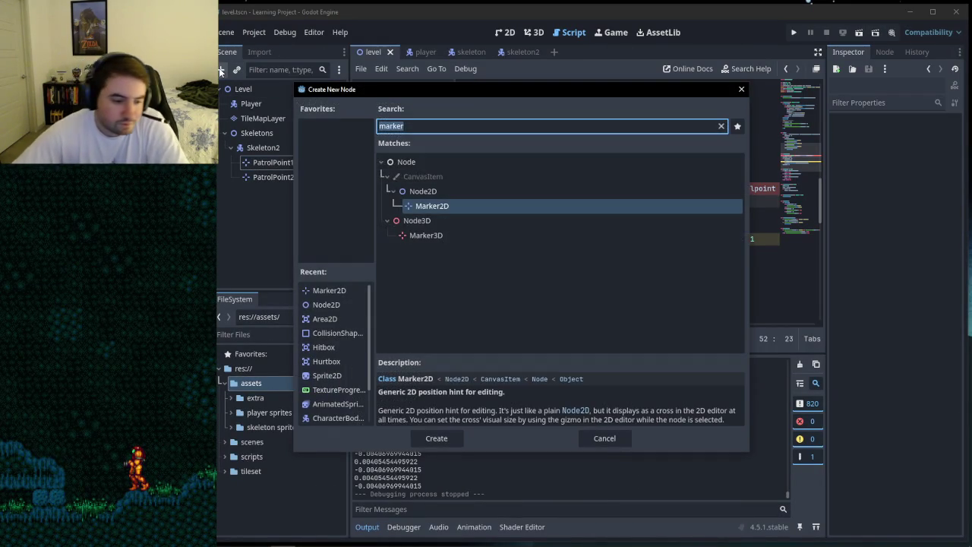
text(path)
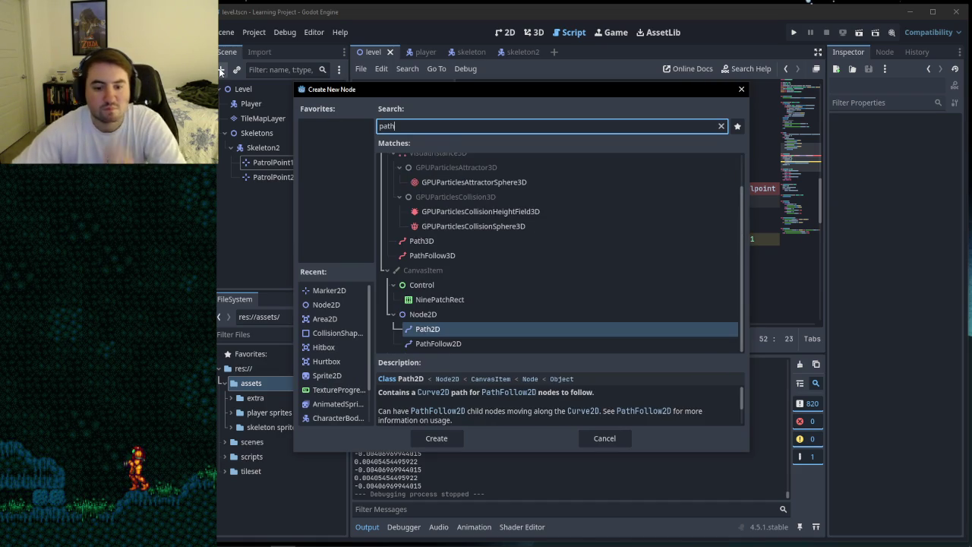
Step: Read PathFollow2D's description, then cancel the dialog without adding a node
scroll(534, 408, down, 1)
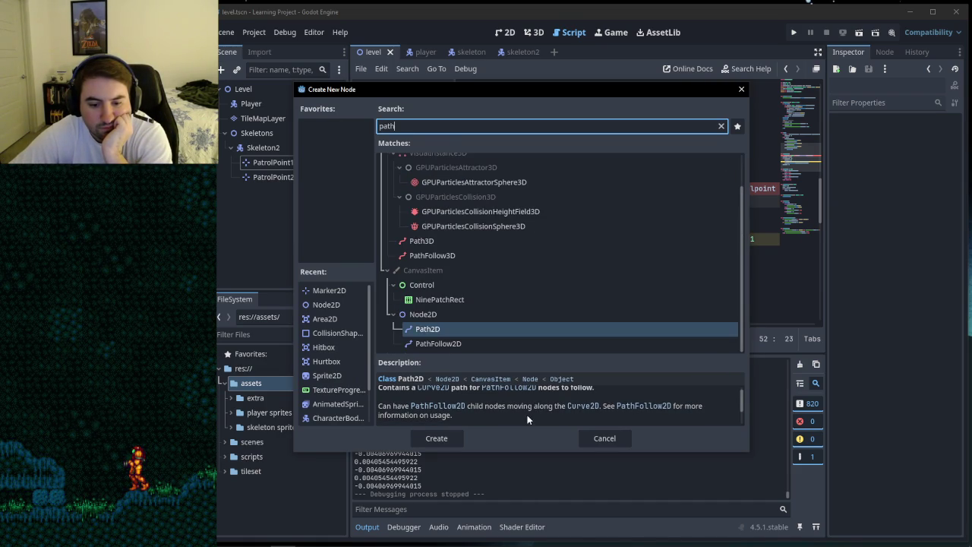
click(461, 344)
scroll(561, 406, down, 1)
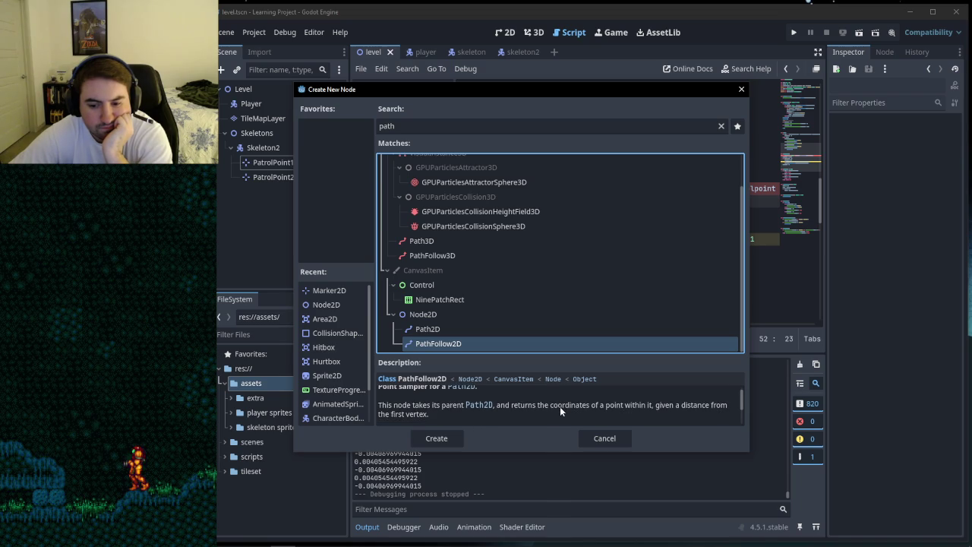
scroll(549, 412, down, 3)
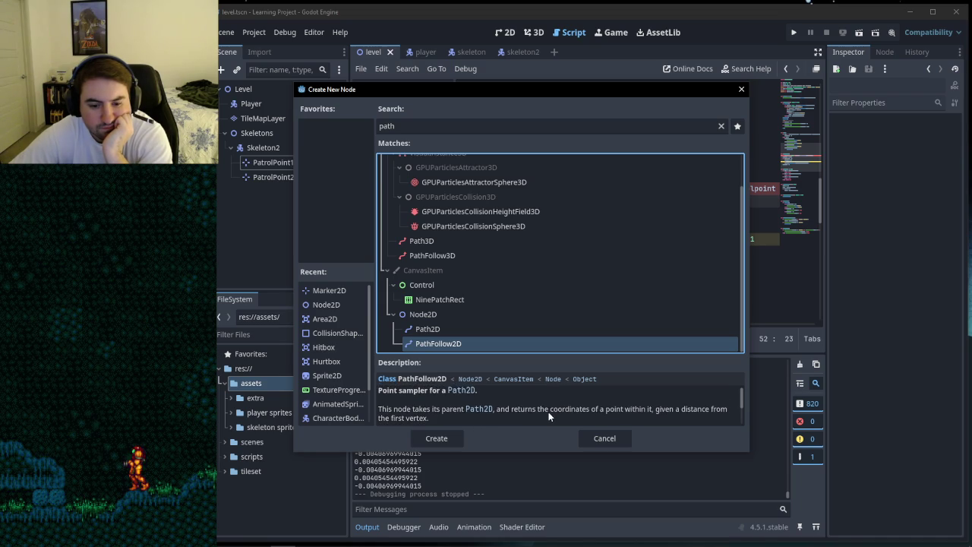
scroll(529, 405, down, 1)
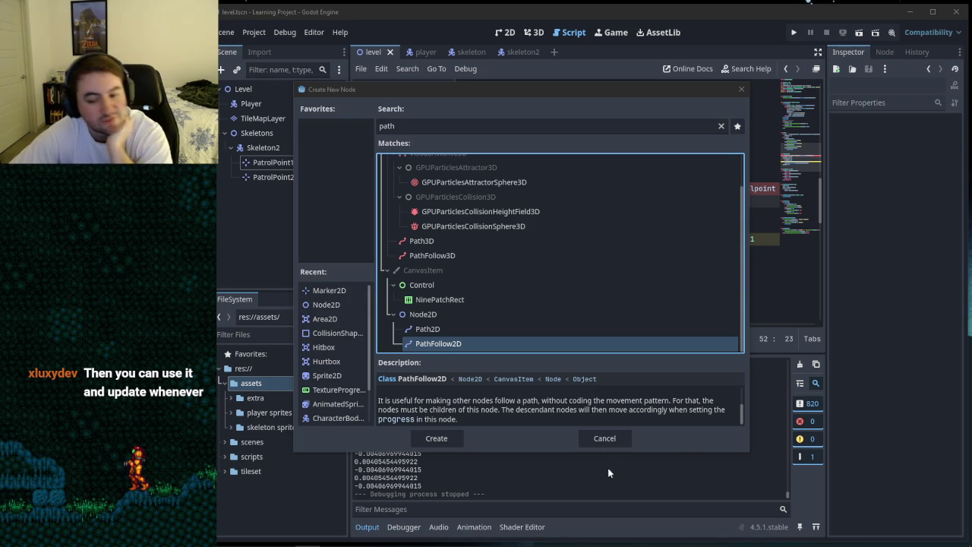
click(605, 438)
Step: Select lines 53–55 and line 51 in distraction-free mode to inspect the patrolling code
mouse_move(556, 214)
mouse_down()
mouse_move(716, 221)
mouse_move(754, 238)
mouse_up()
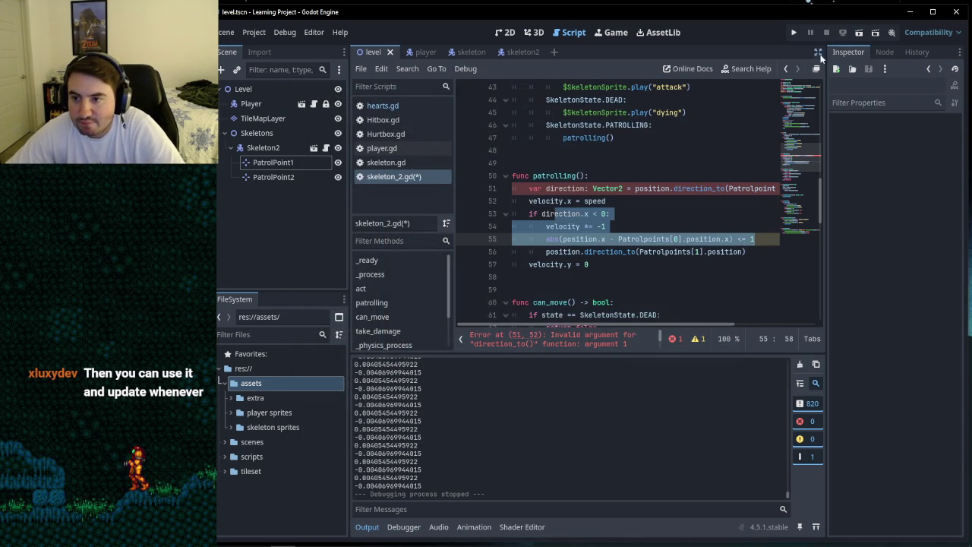
click(817, 51)
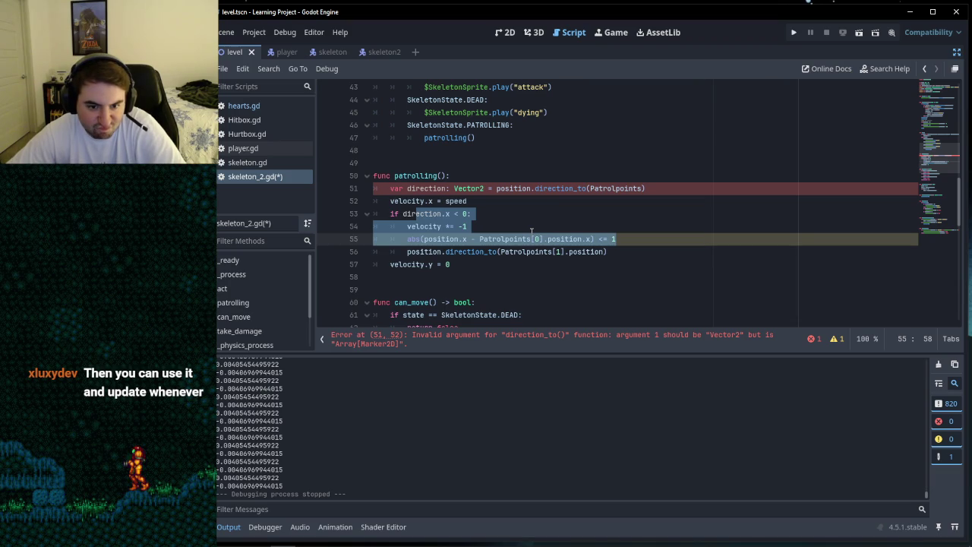
drag(679, 189, 390, 189)
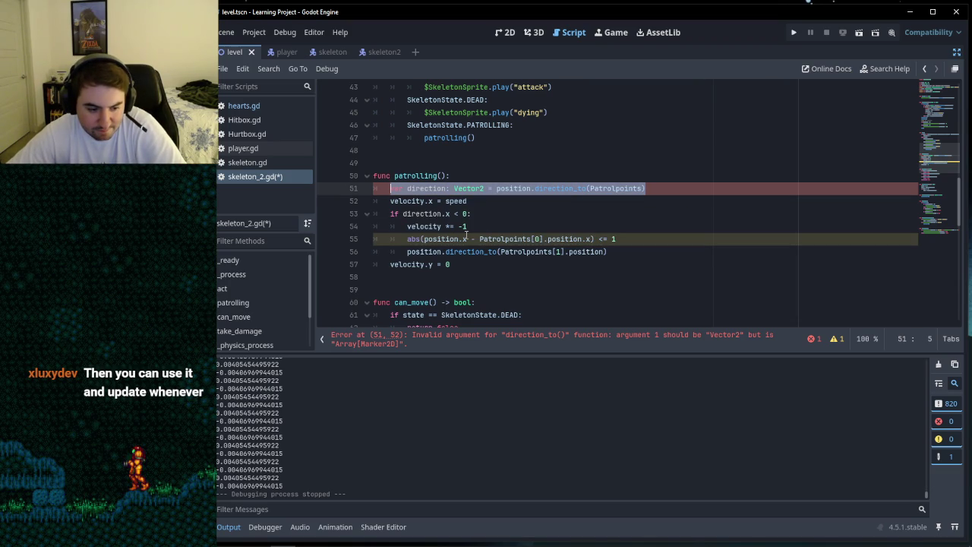
mouse_move(480, 240)
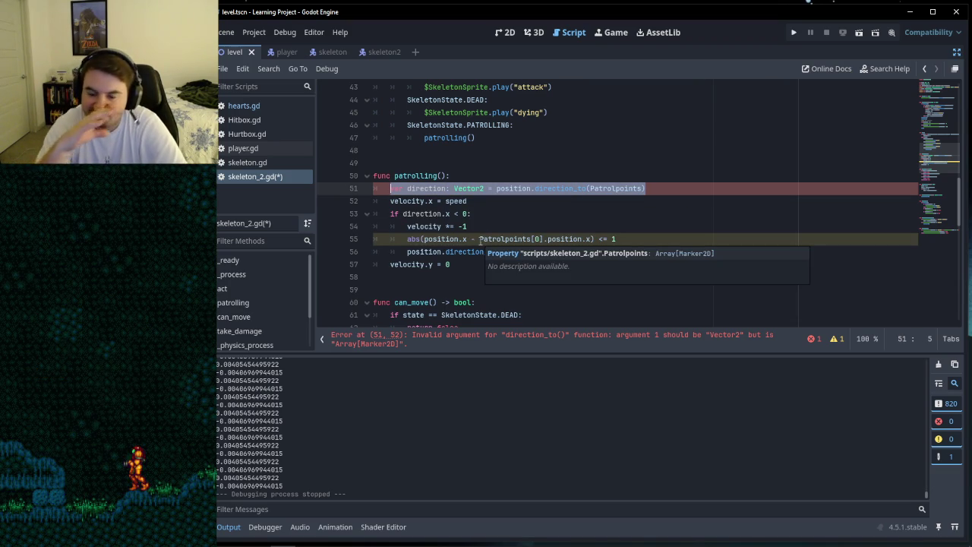
scroll(524, 167, up, 10)
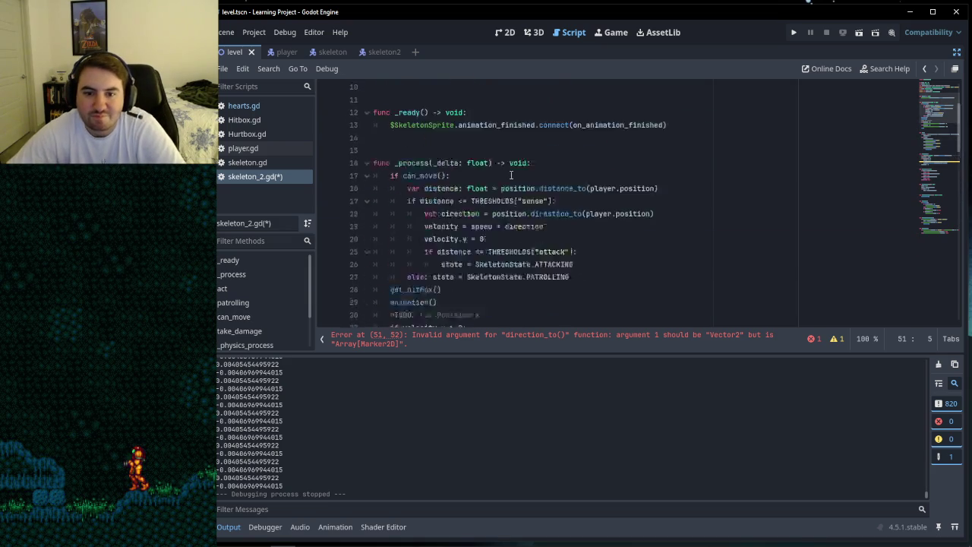
scroll(516, 190, up, 3)
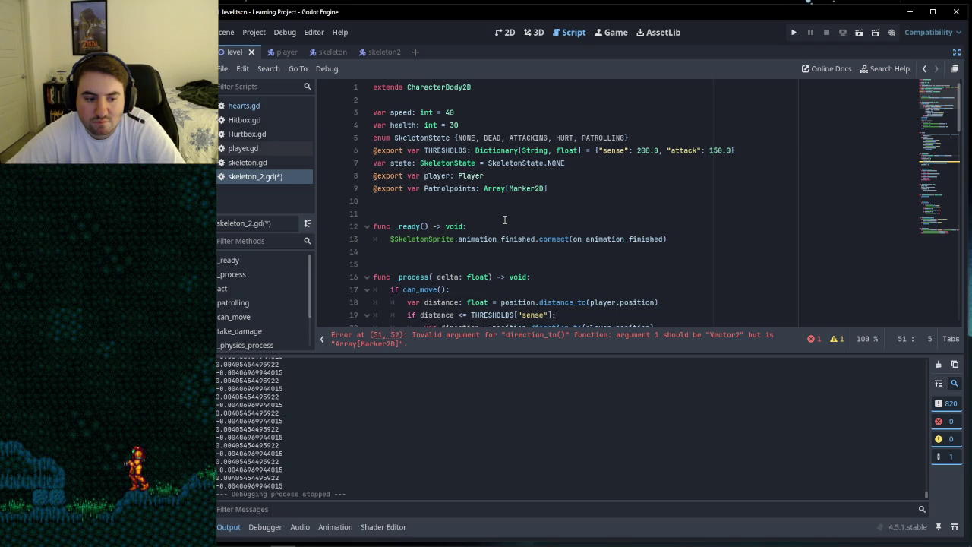
scroll(504, 219, down, 12)
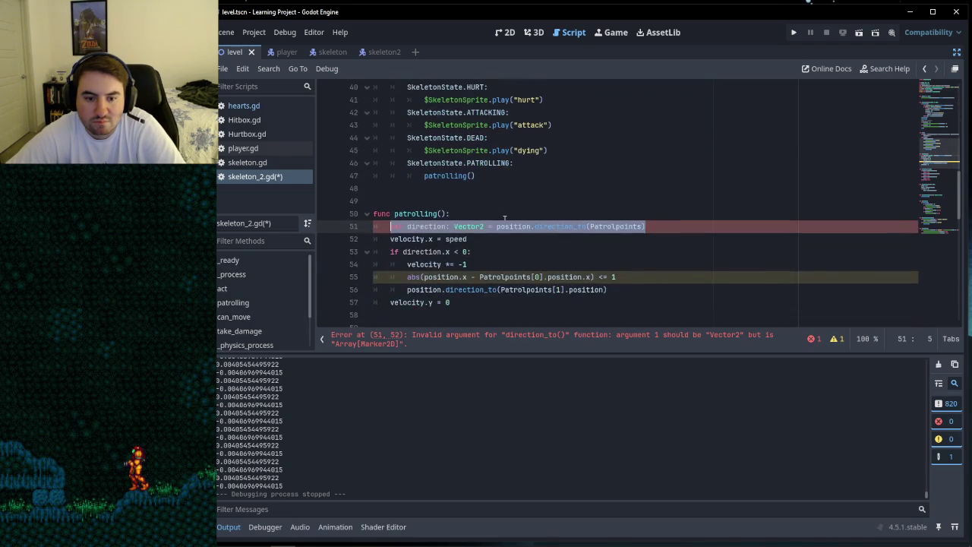
Step: Delete the direction declaration on line 51
click(474, 238)
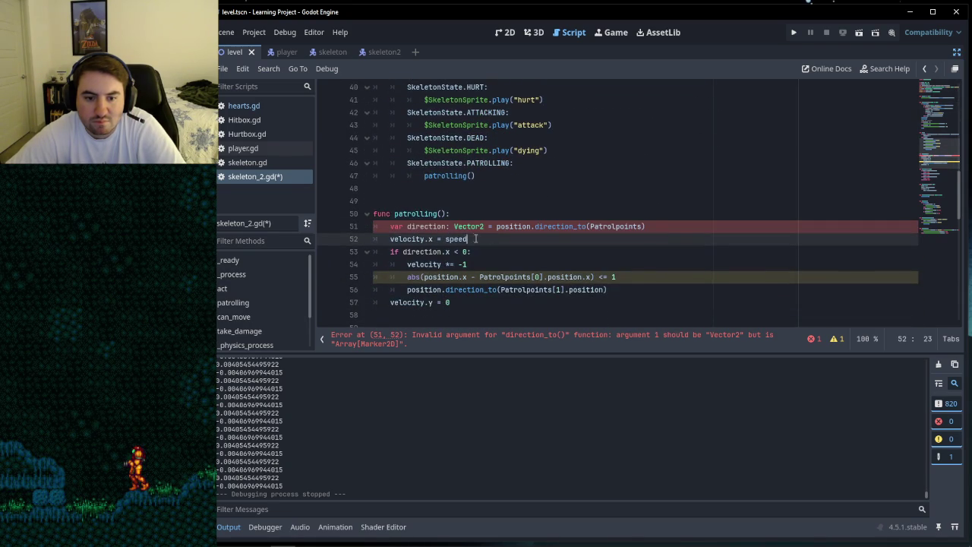
drag(644, 226, 373, 226)
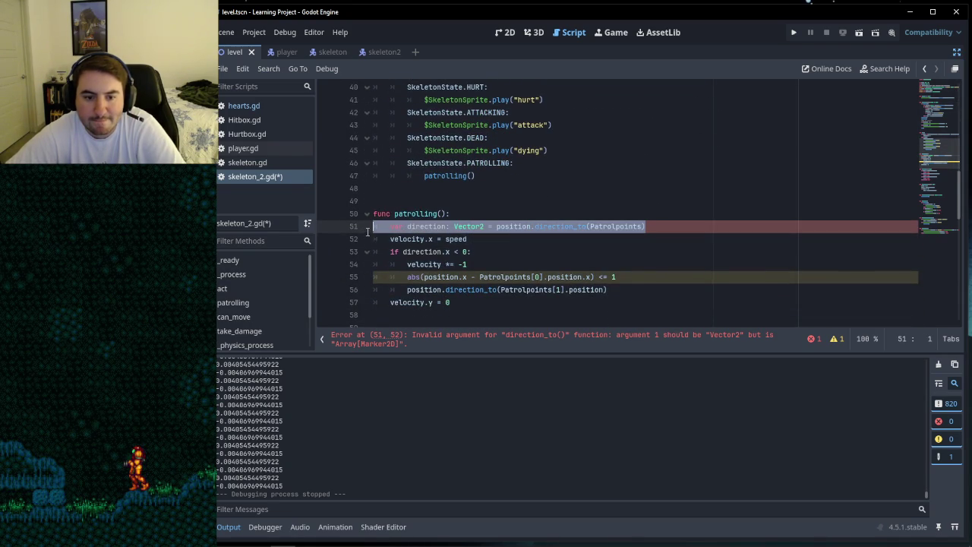
click(514, 216)
drag(408, 226, 645, 226)
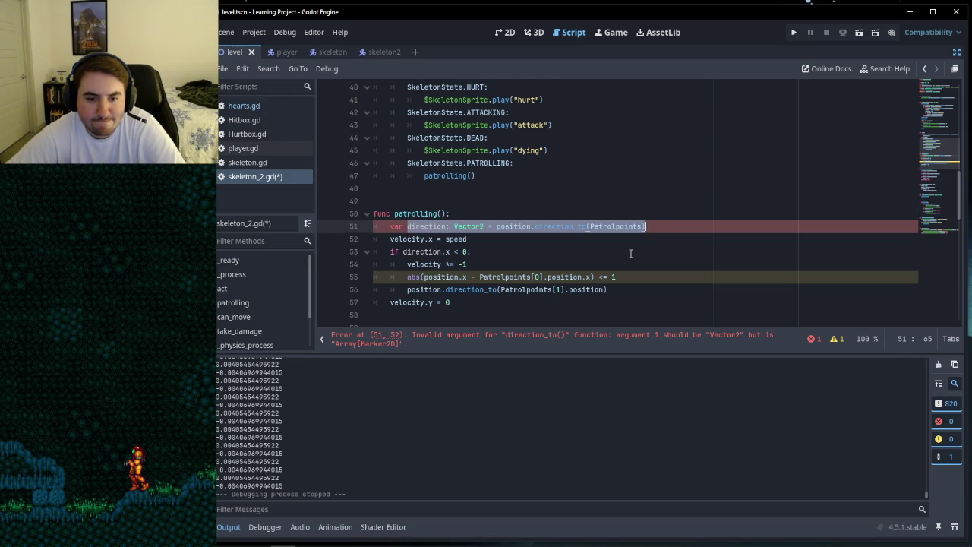
key(BackSpace)
key(BackSpace)
key(BackSpace)
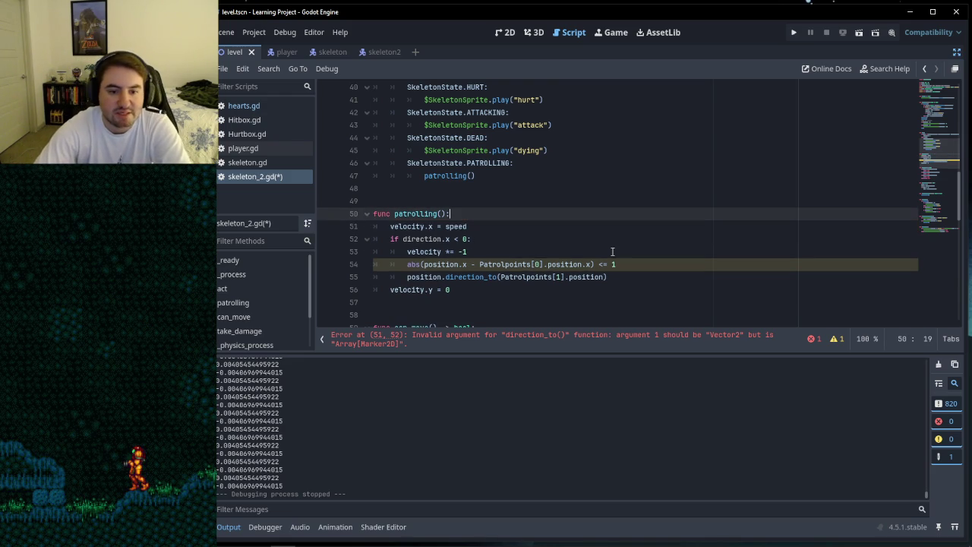
Step: Review the remaining patrolling lines, from the if direction.x check to the function header
click(464, 238)
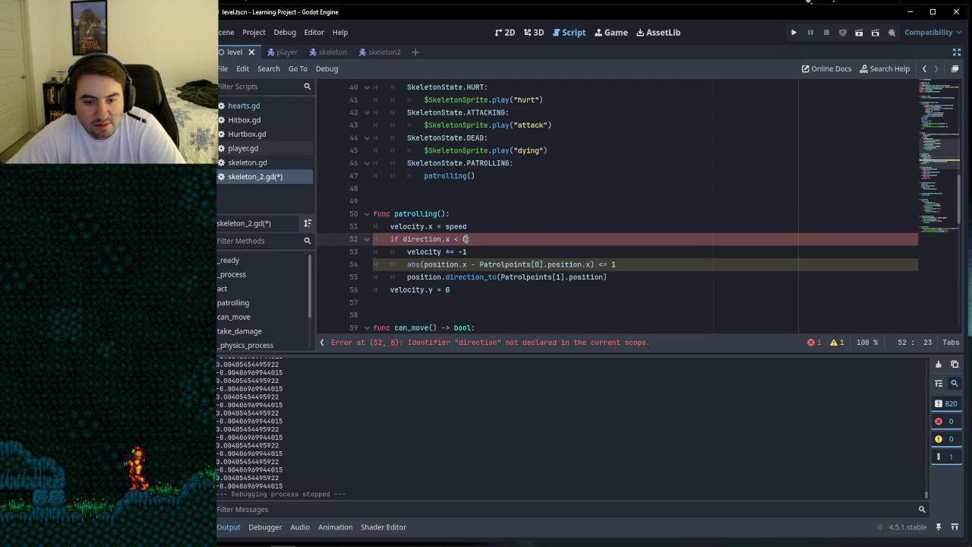
key(End)
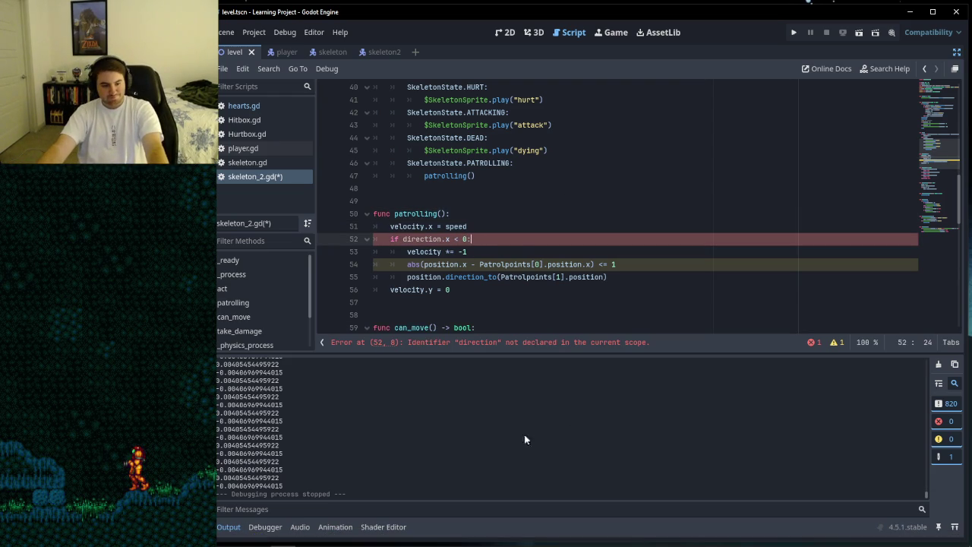
click(516, 253)
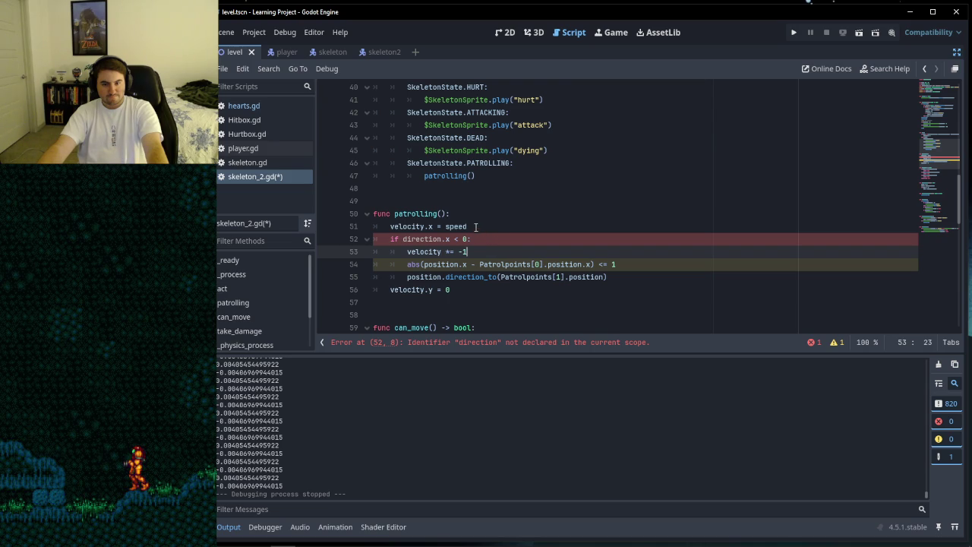
click(472, 216)
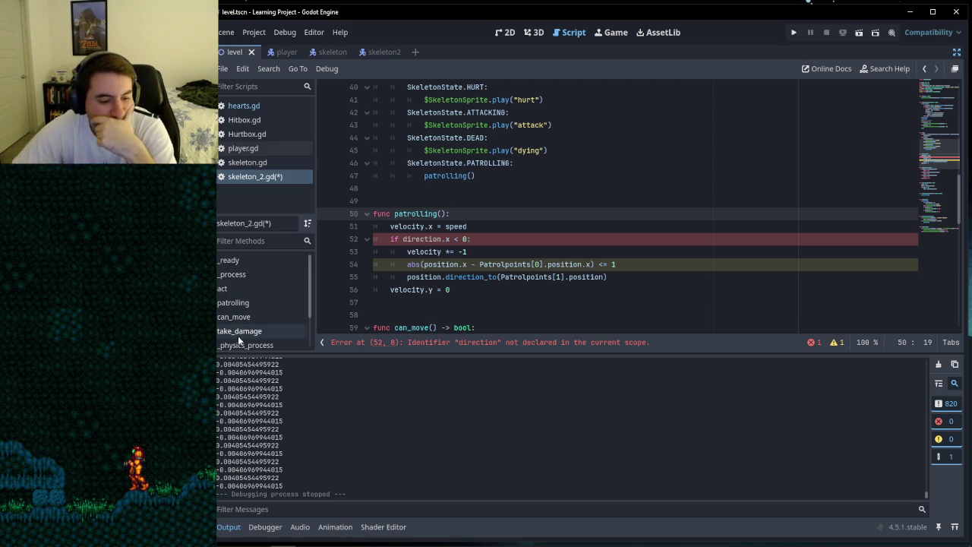
click(505, 249)
click(491, 226)
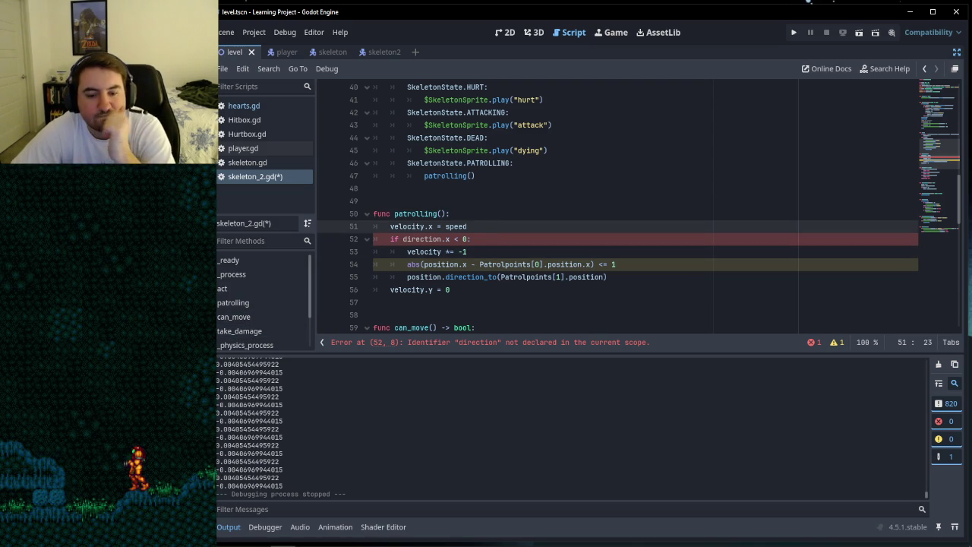
click(230, 541)
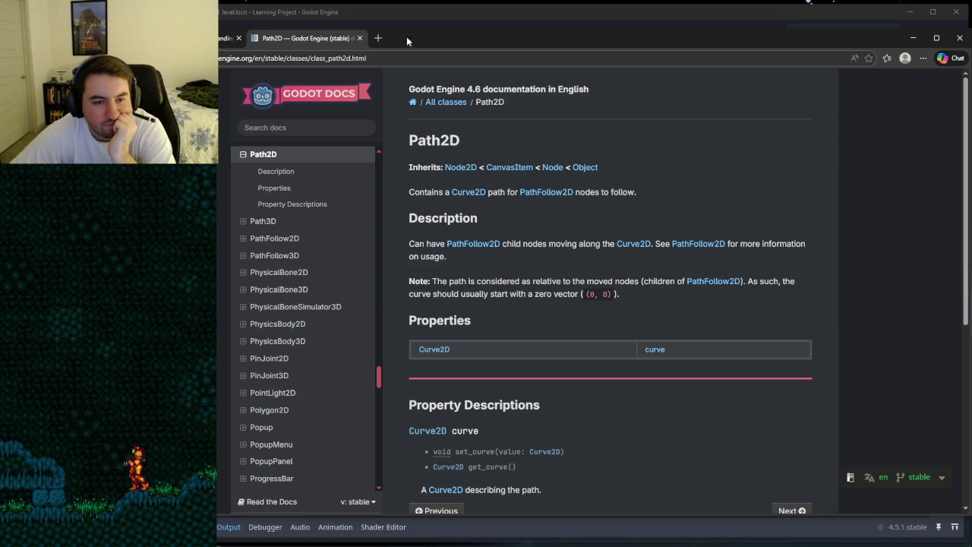
Step: Open YouTube in a new browser tab
click(377, 38)
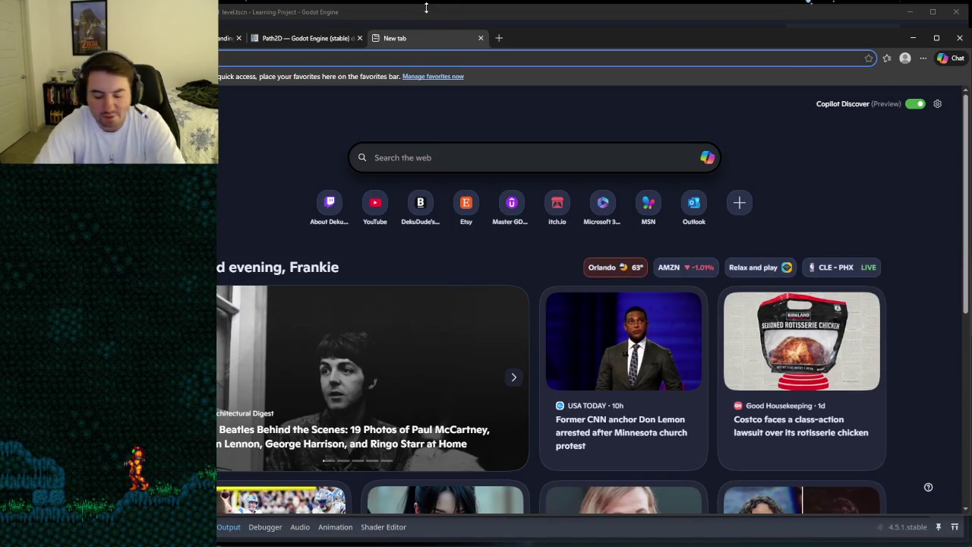
text(youtube)
key(Return)
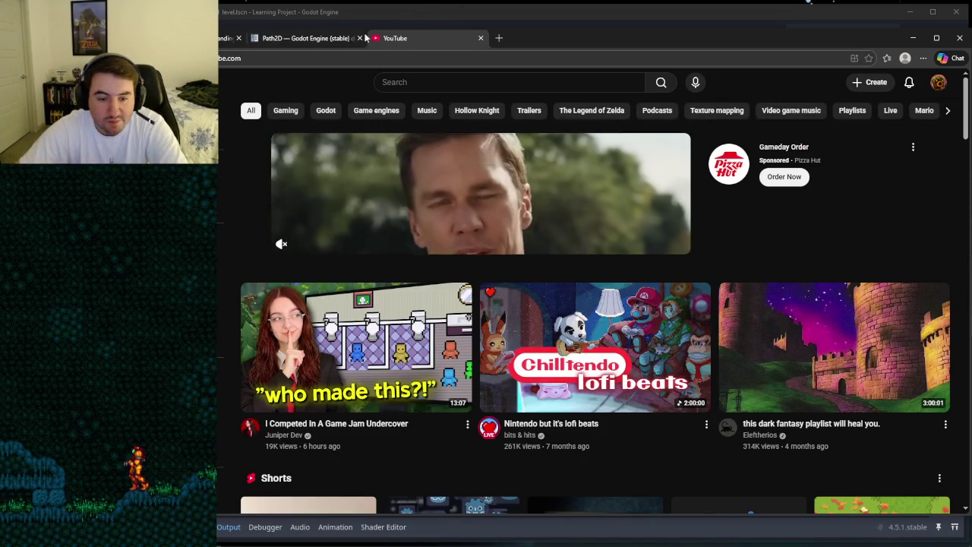
Step: Type 'path2d' in the YouTube search box, trim it to 'path2', and return to Godot
click(388, 82)
text(path2d)
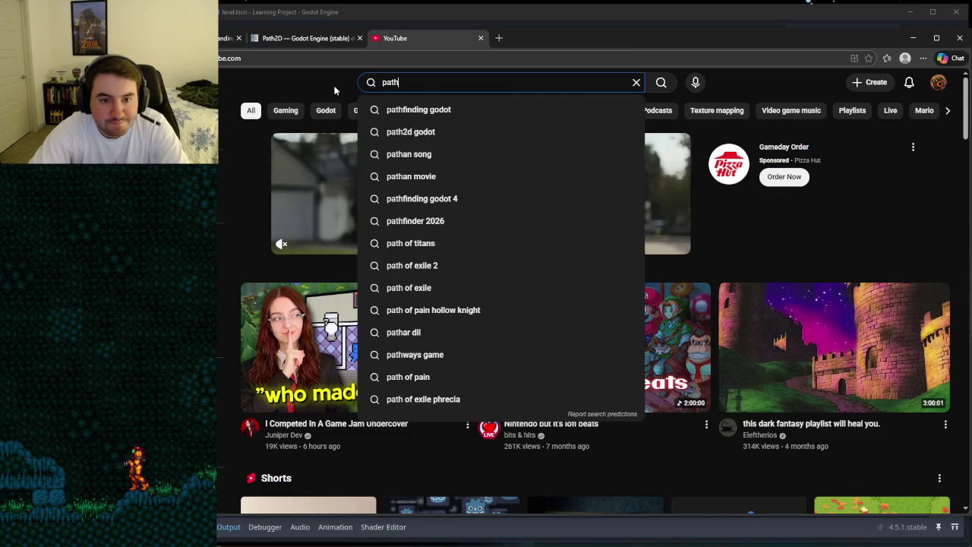
key(BackSpace)
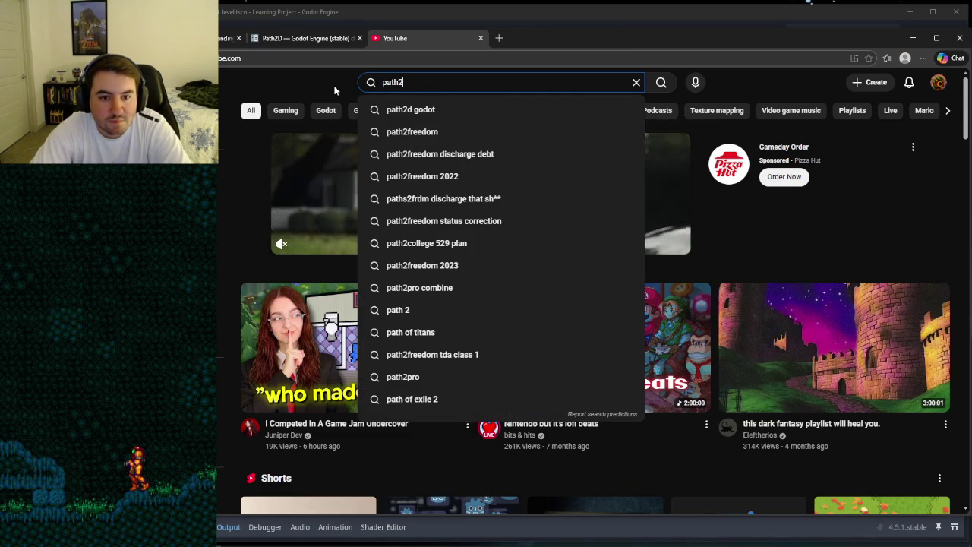
click(352, 10)
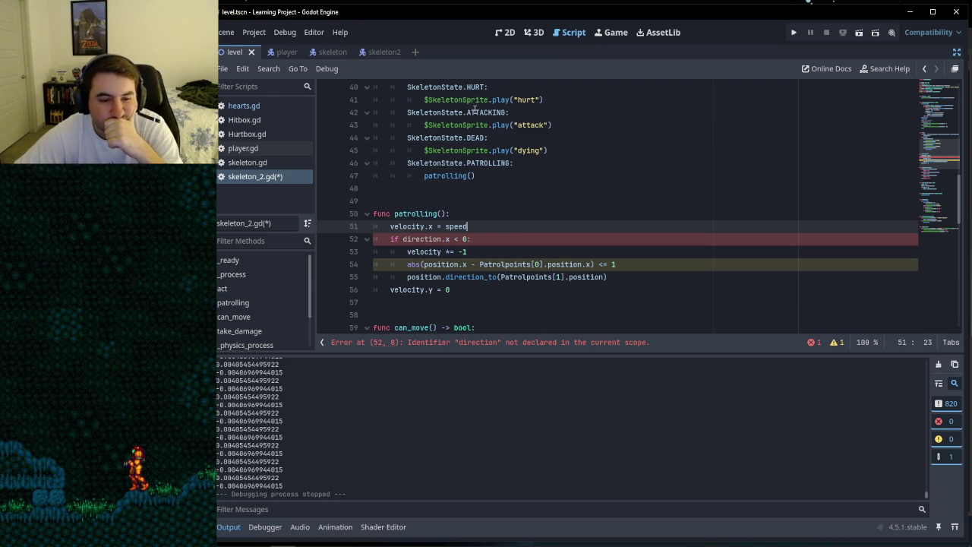
Step: Restore the editor docks and select the Skeleton2 node
click(443, 202)
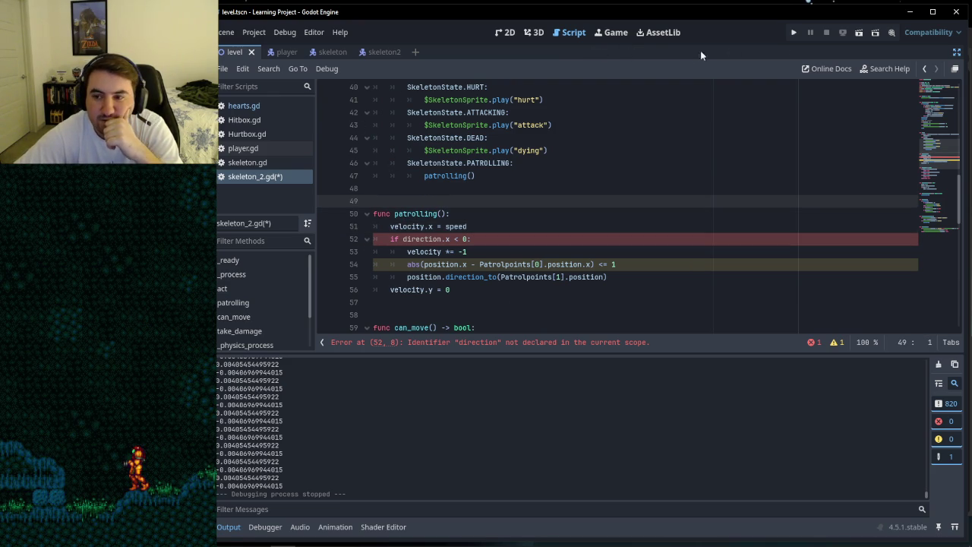
click(957, 51)
click(263, 148)
Step: Search Add Child Node for 'path', cancel, then select the 'path2' YouTube search text
click(221, 69)
text(path)
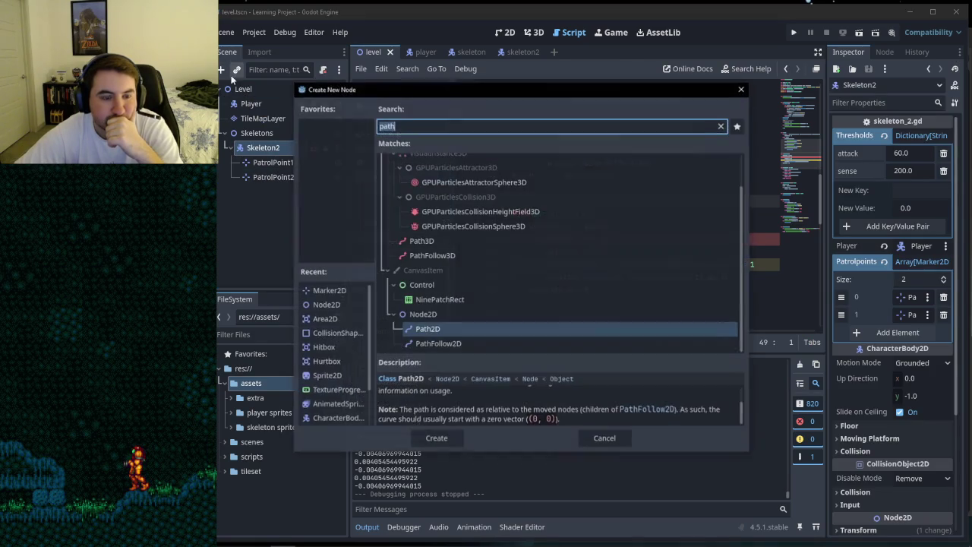
click(604, 438)
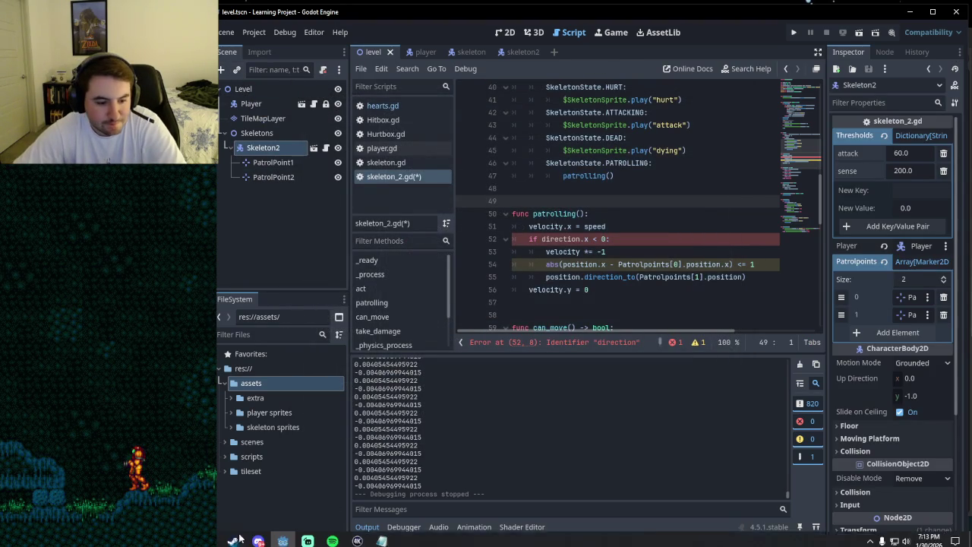
click(258, 536)
double_click(425, 82)
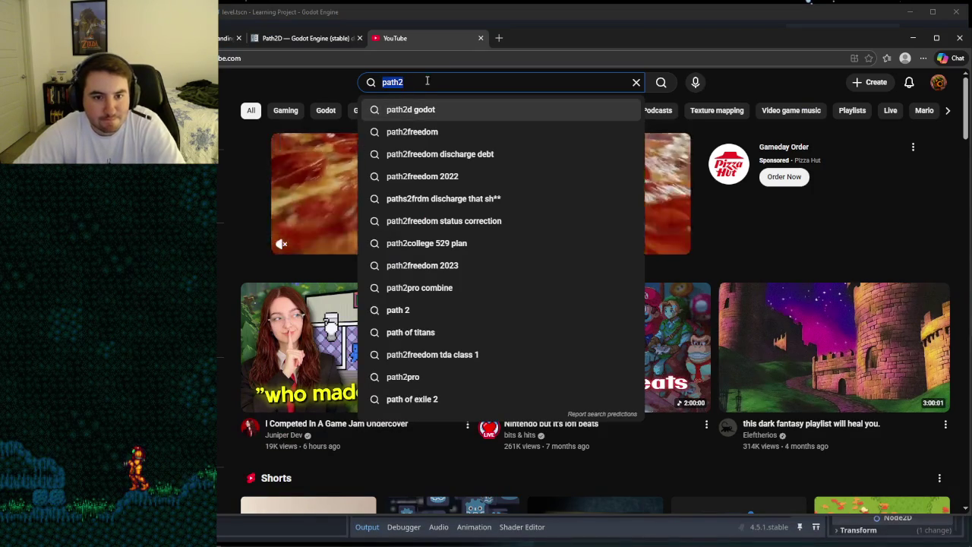
Step: Search YouTube for 'what is pathfollow2d godot' and open the Godot 4 Path 2D Tutorial, skipping the ad
text(what is path)
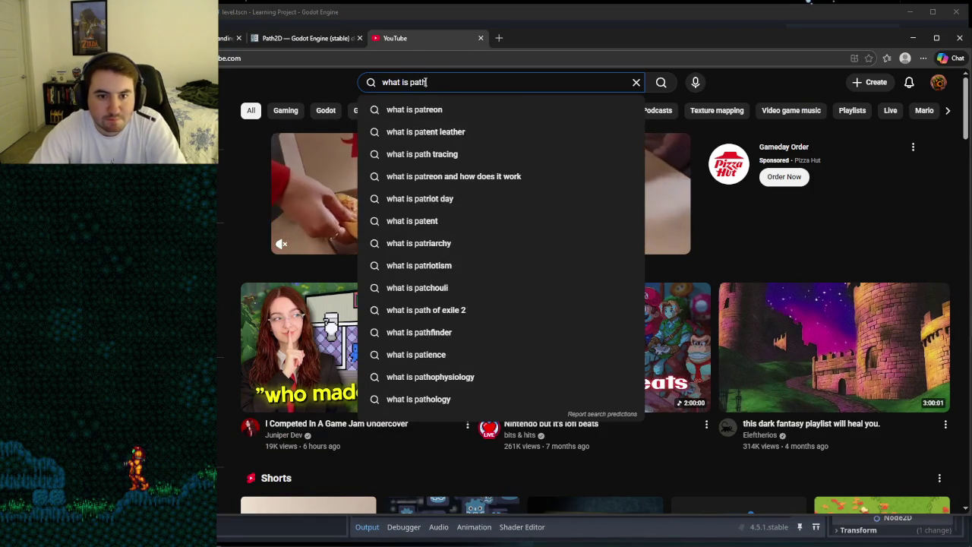
text(follow2d)
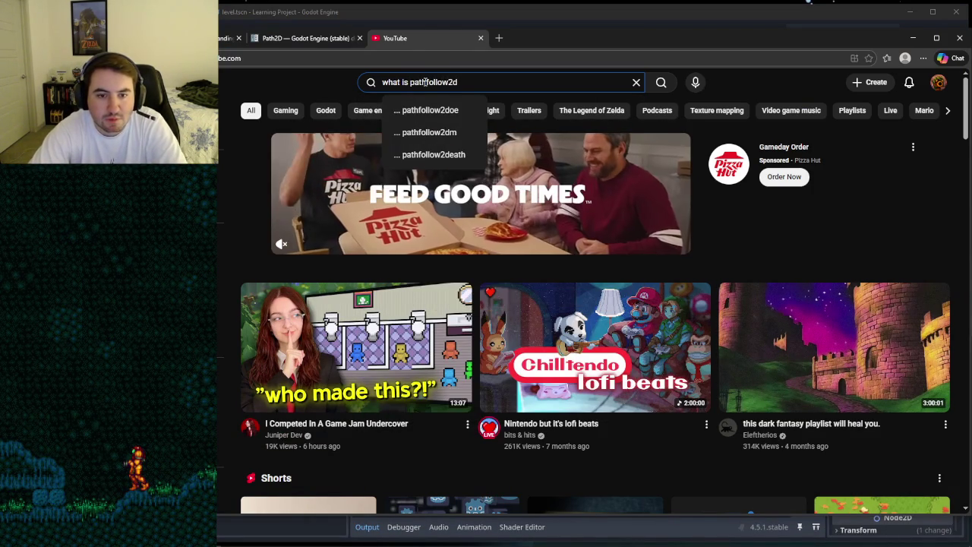
text( godot)
key(Return)
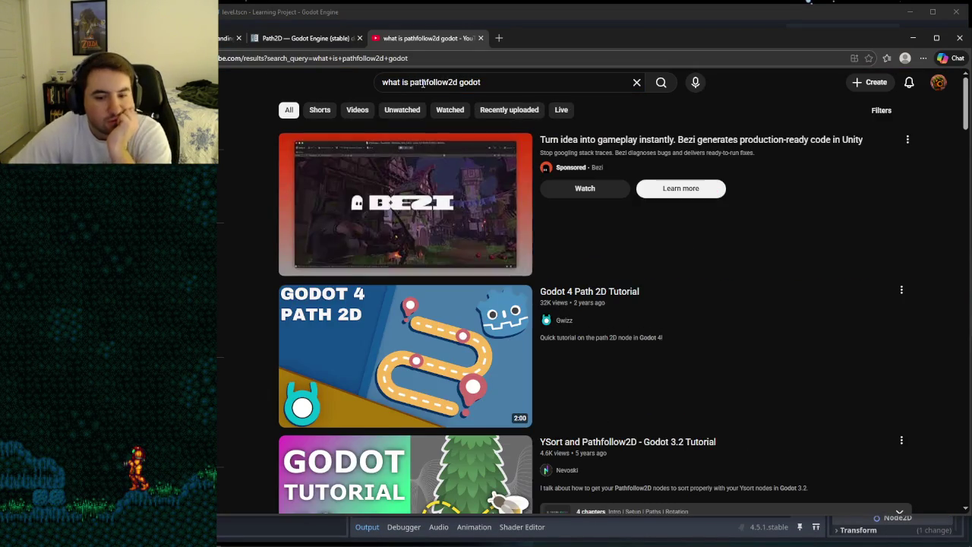
click(422, 325)
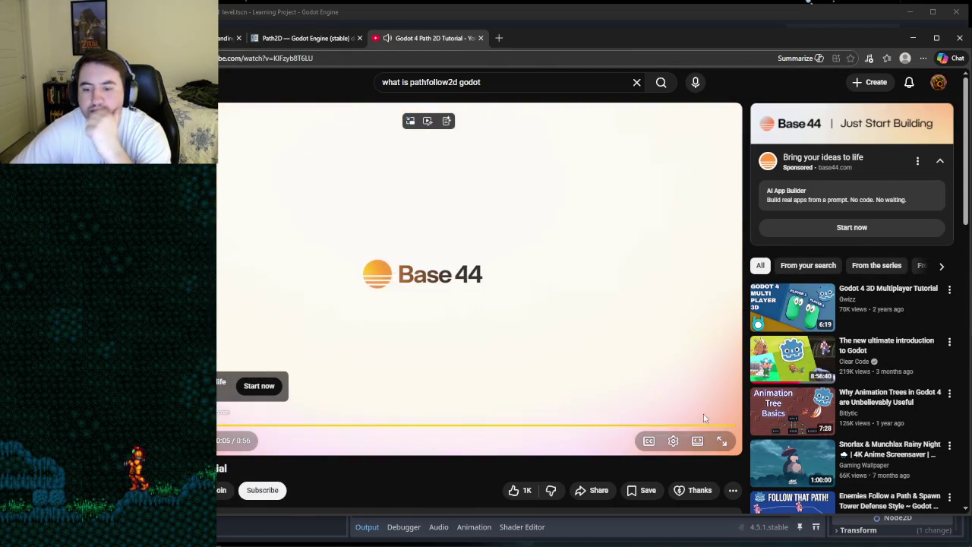
click(705, 412)
drag(579, 34, 672, 29)
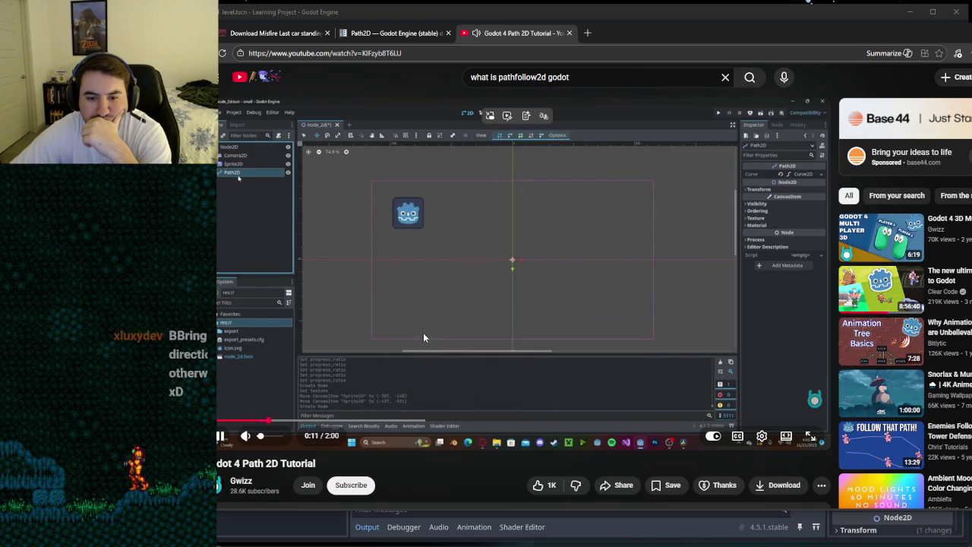
Step: Watch the Path 2D tutorial to about 1:33, pausing at 0:12 and 1:07
click(412, 311)
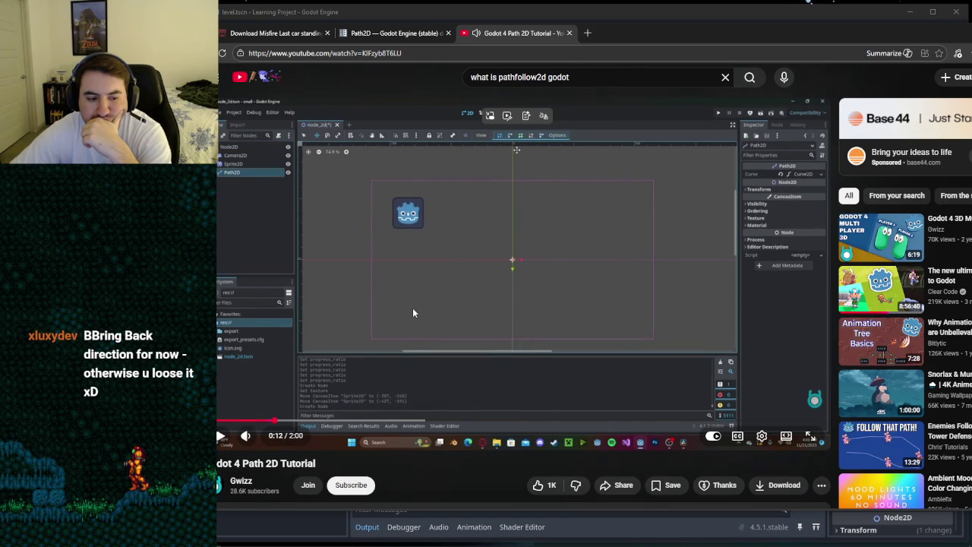
click(413, 307)
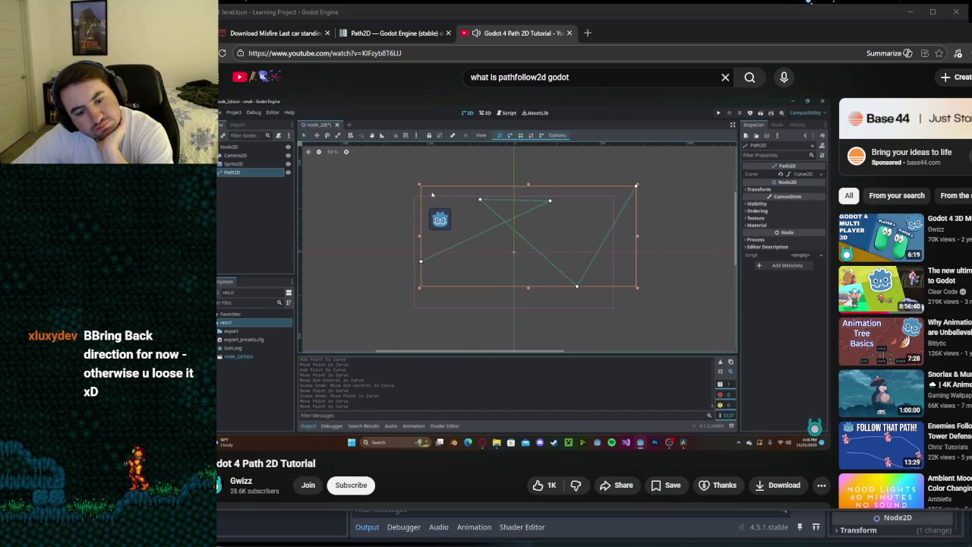
mouse_move(492, 254)
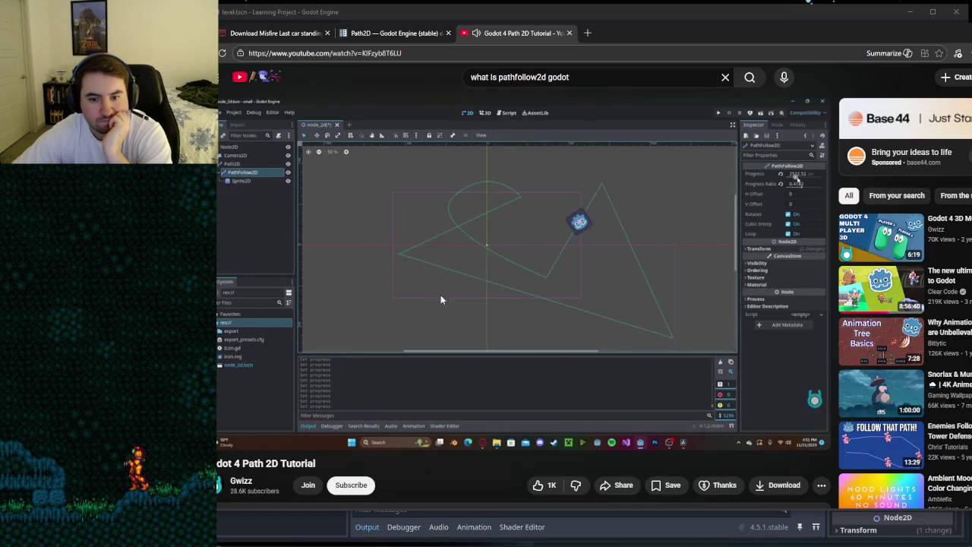
click(485, 289)
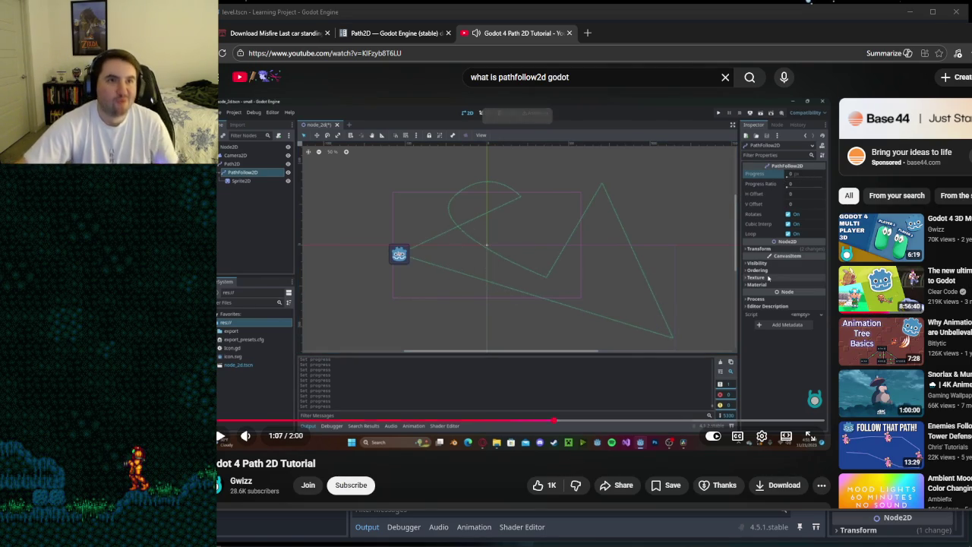
mouse_move(338, 546)
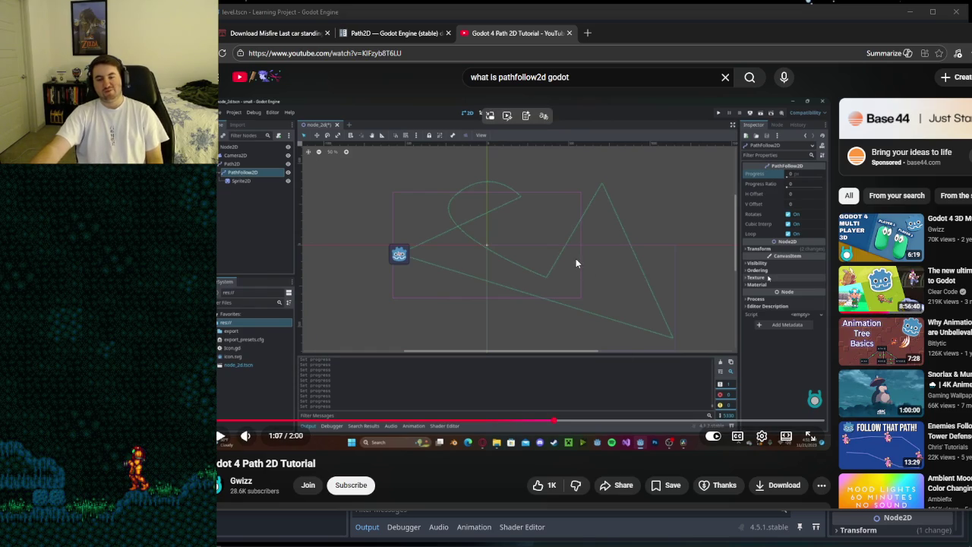
click(542, 286)
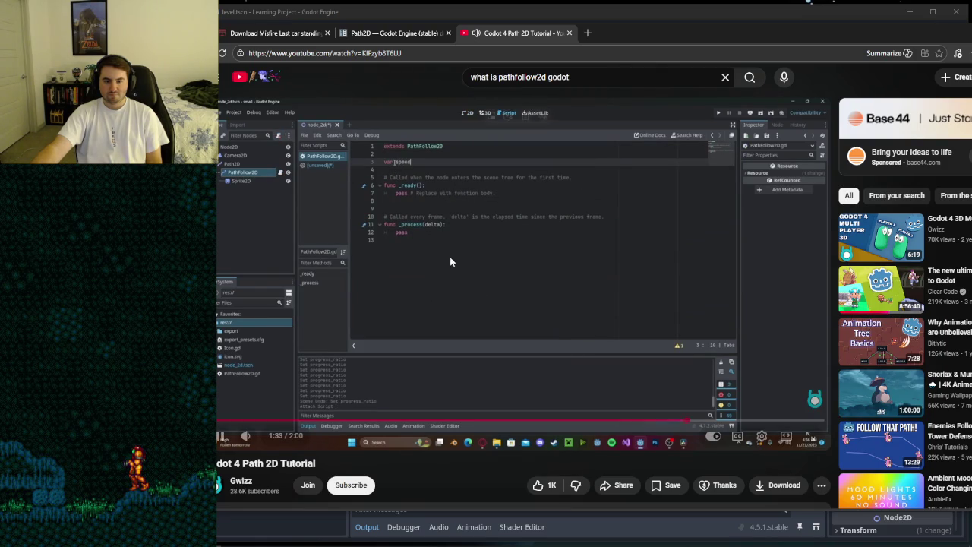
click(490, 263)
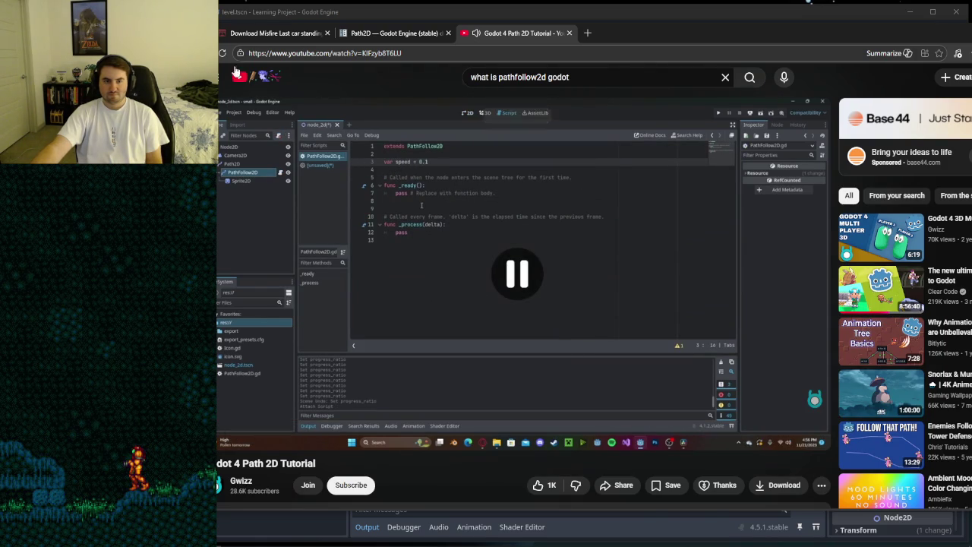
key(alt+Left)
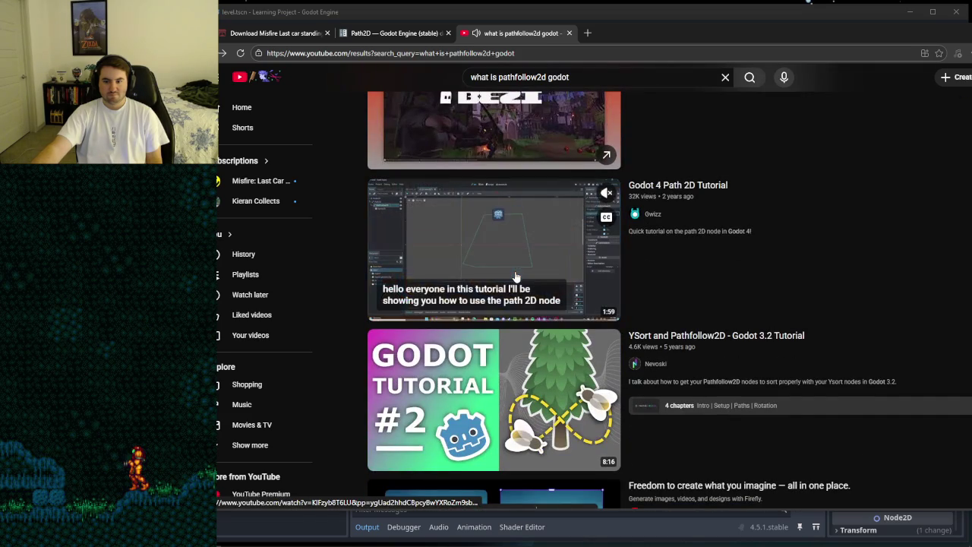
scroll(515, 275, down, 5)
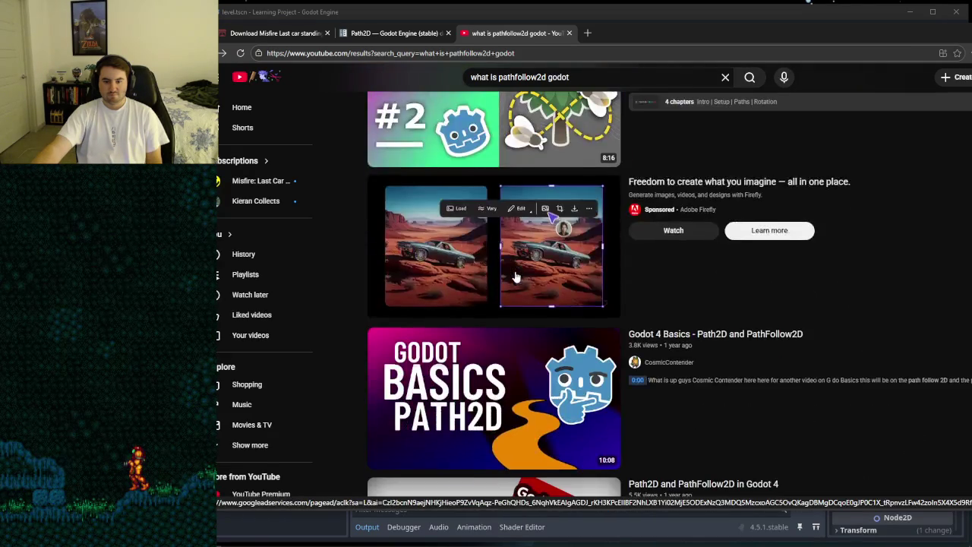
scroll(515, 275, down, 1)
scroll(515, 276, down, 1)
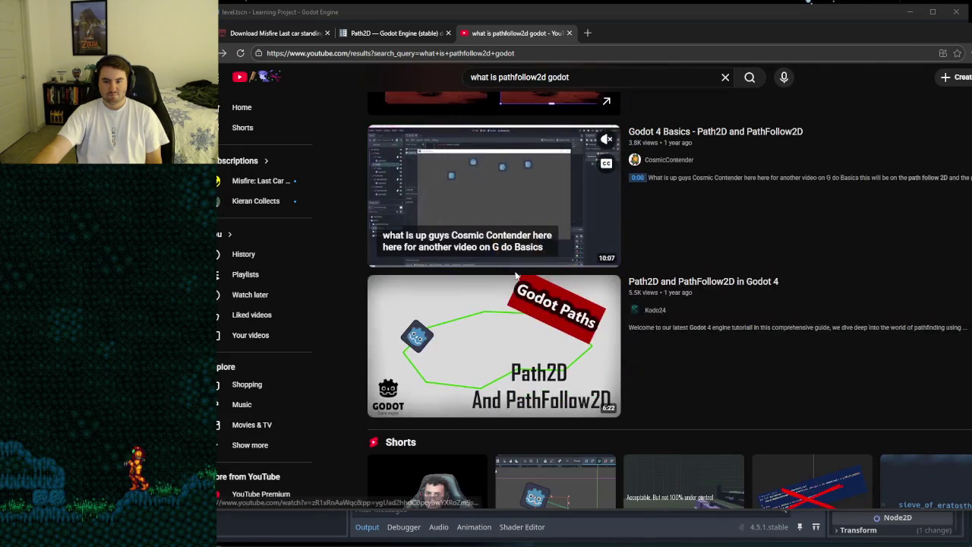
scroll(515, 276, down, 1)
scroll(478, 212, up, 1)
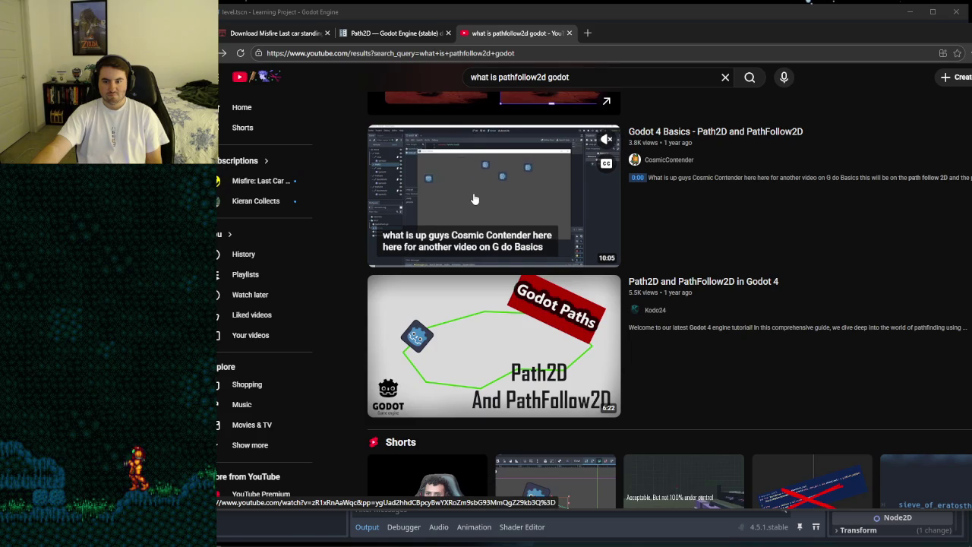
scroll(474, 199, down, 6)
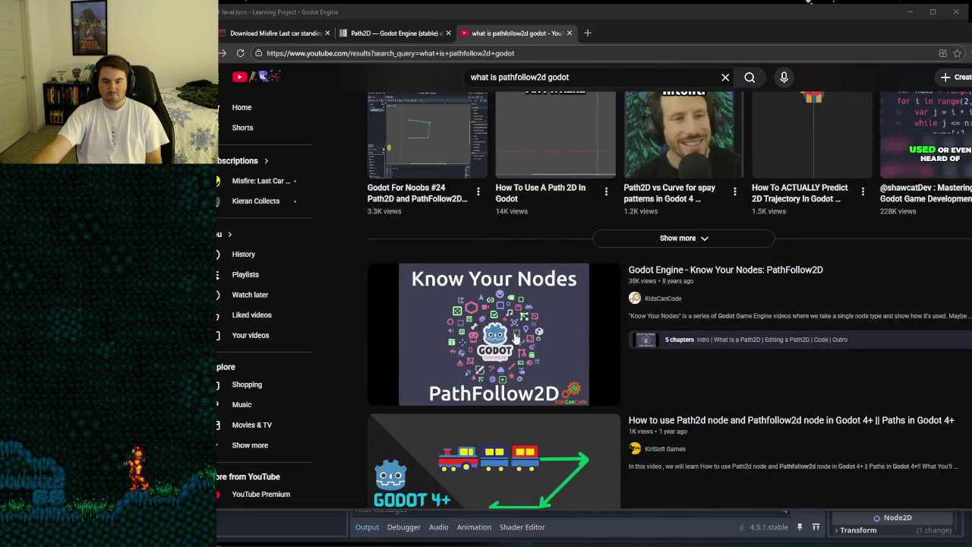
scroll(515, 331, down, 2)
scroll(515, 330, up, 6)
scroll(515, 330, up, 2)
click(497, 336)
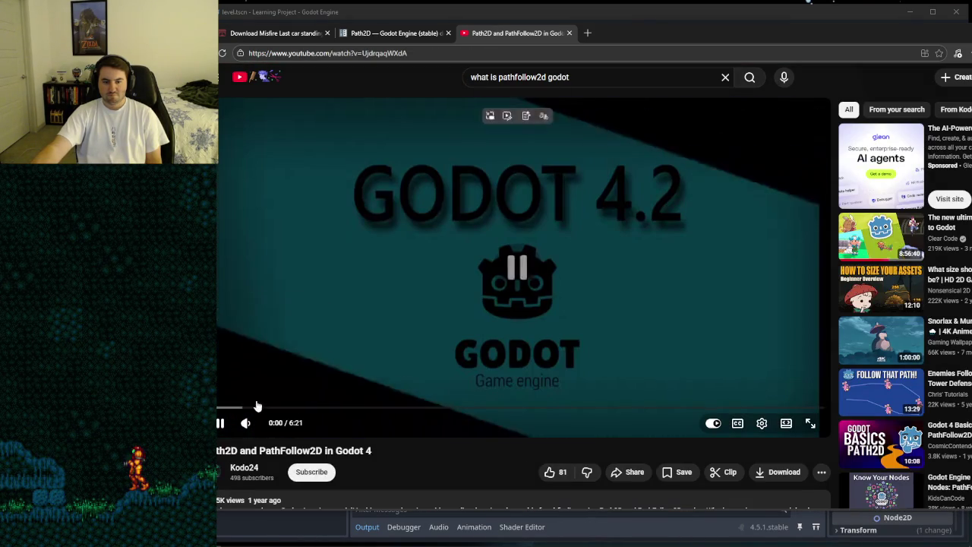
click(264, 408)
click(346, 412)
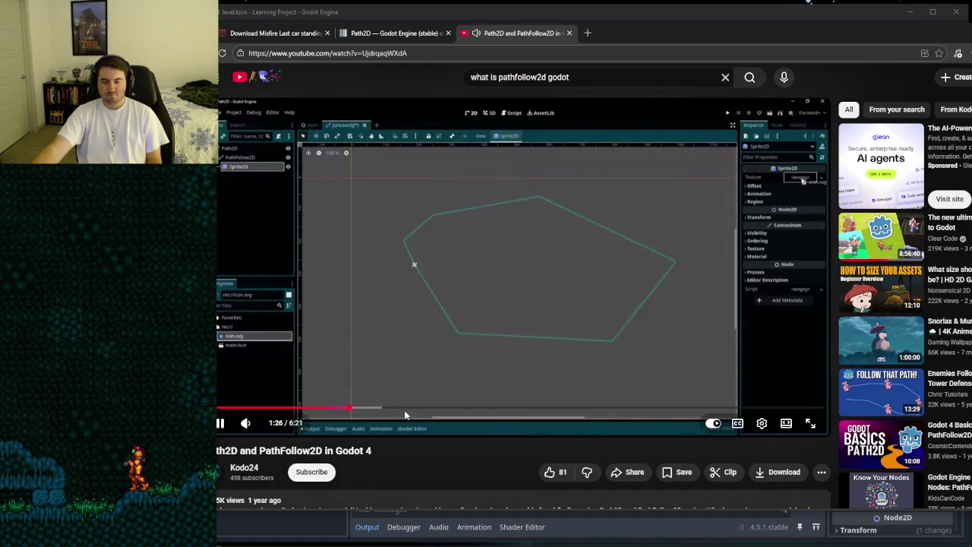
click(439, 411)
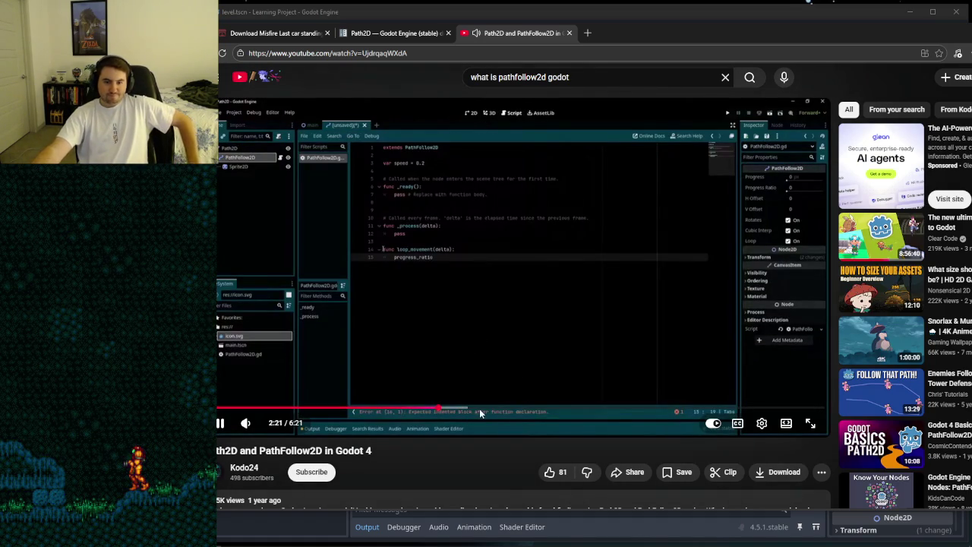
click(498, 411)
click(549, 411)
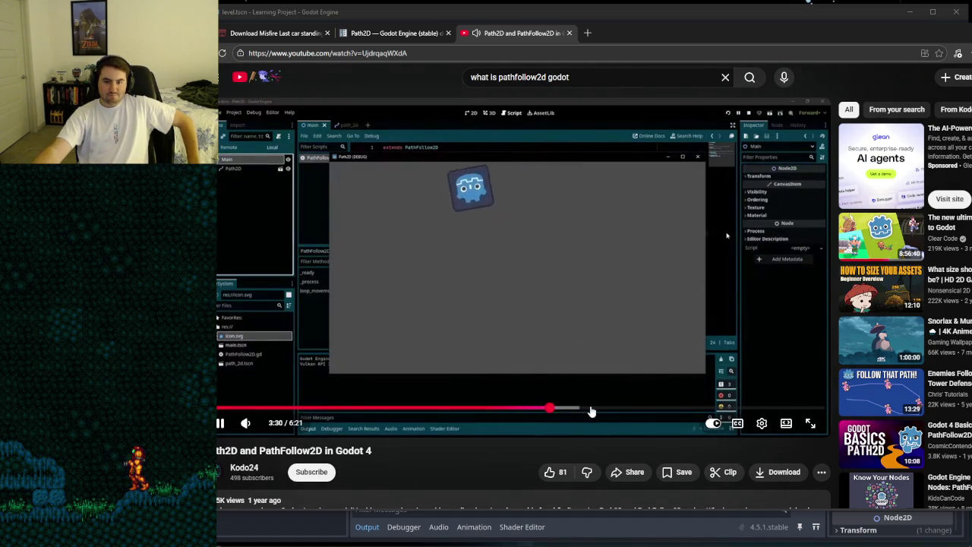
click(620, 411)
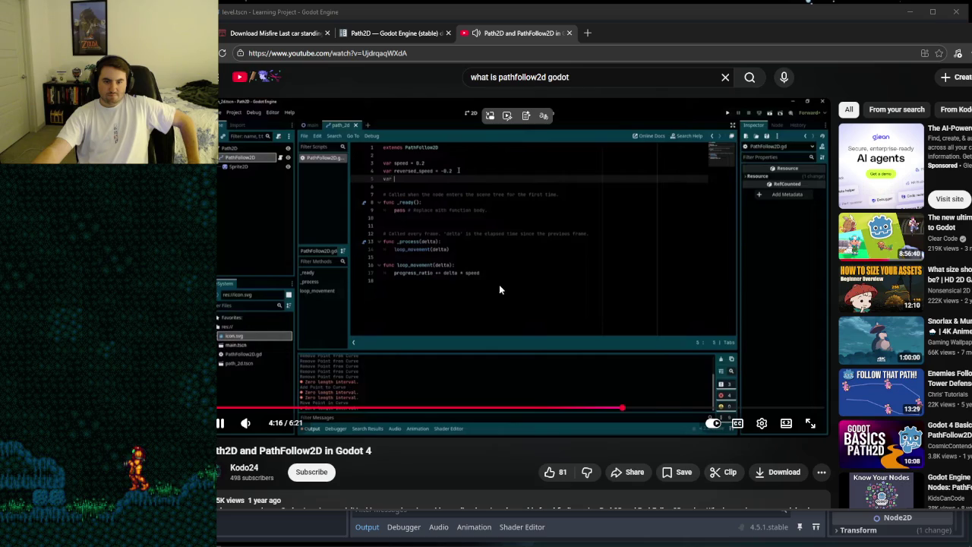
click(453, 263)
click(417, 286)
click(671, 410)
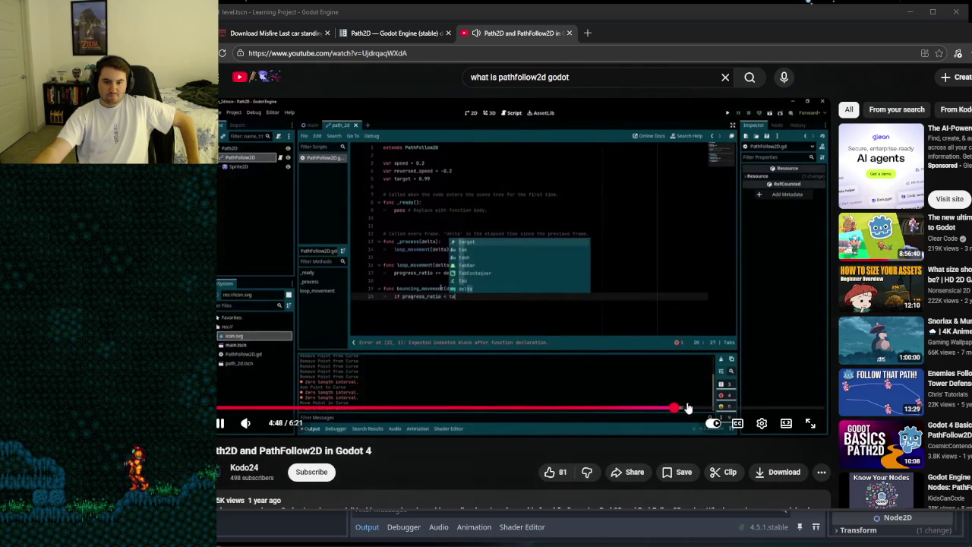
click(733, 407)
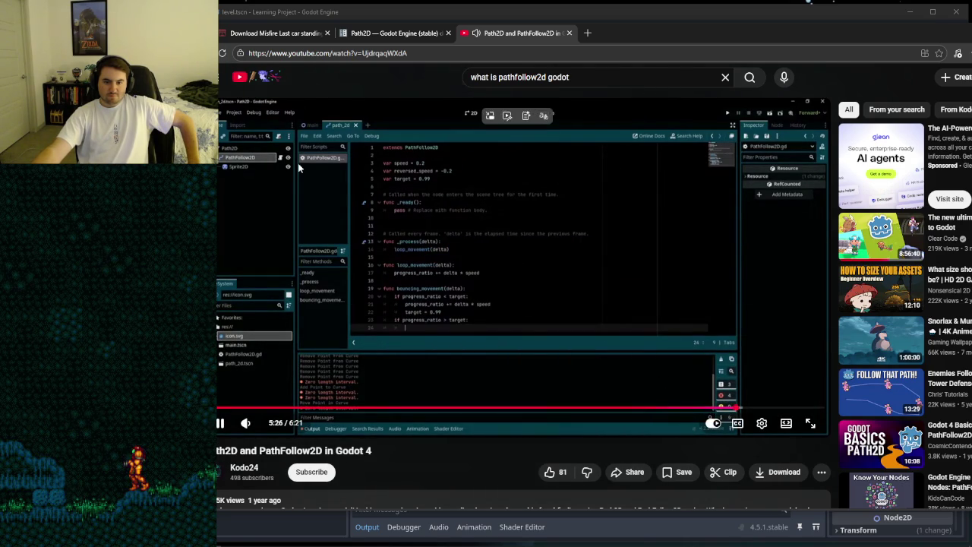
click(221, 53)
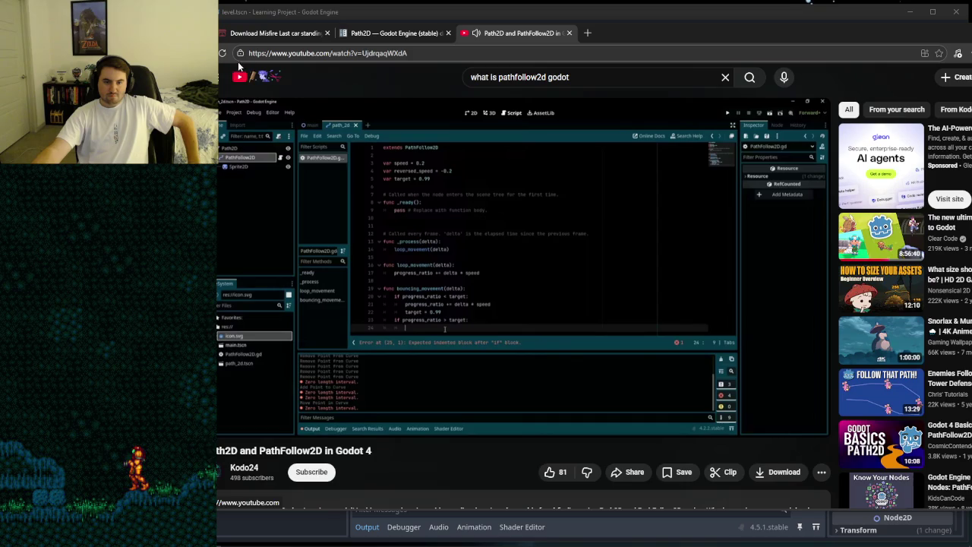
scroll(636, 303, down, 5)
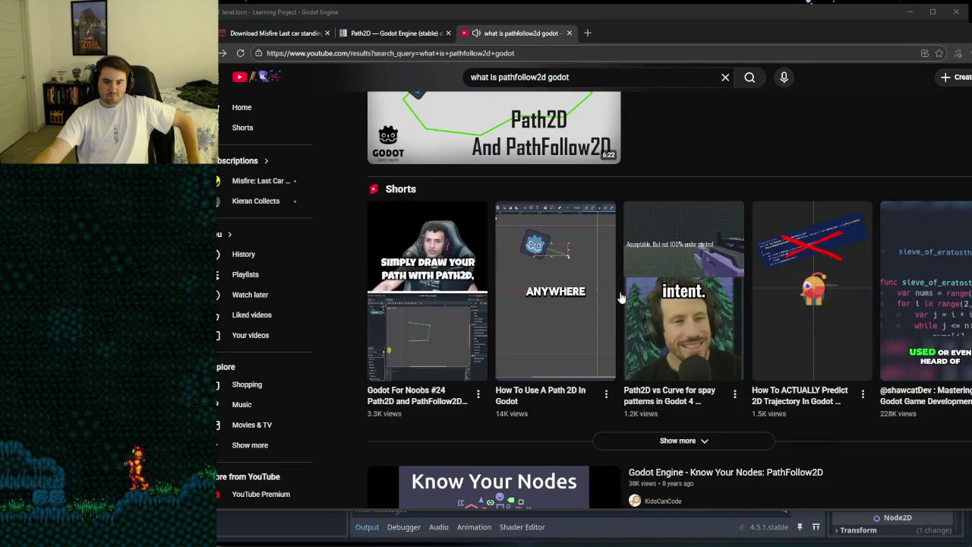
Step: Scroll down the pathfollow2d results and open 'How To Create PATHFINDING in Godot 4'
scroll(637, 302, down, 1)
scroll(619, 219, down, 1)
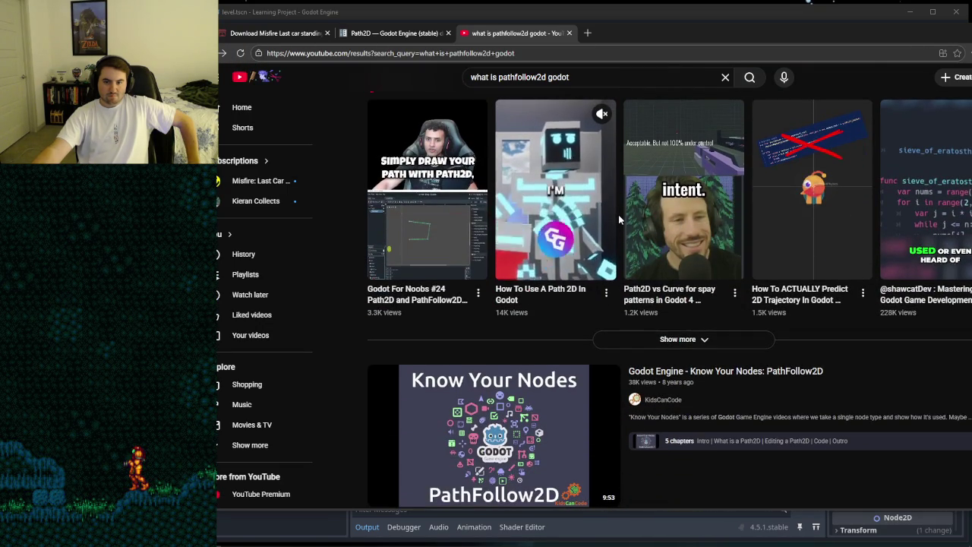
scroll(619, 219, down, 2)
scroll(621, 221, down, 1)
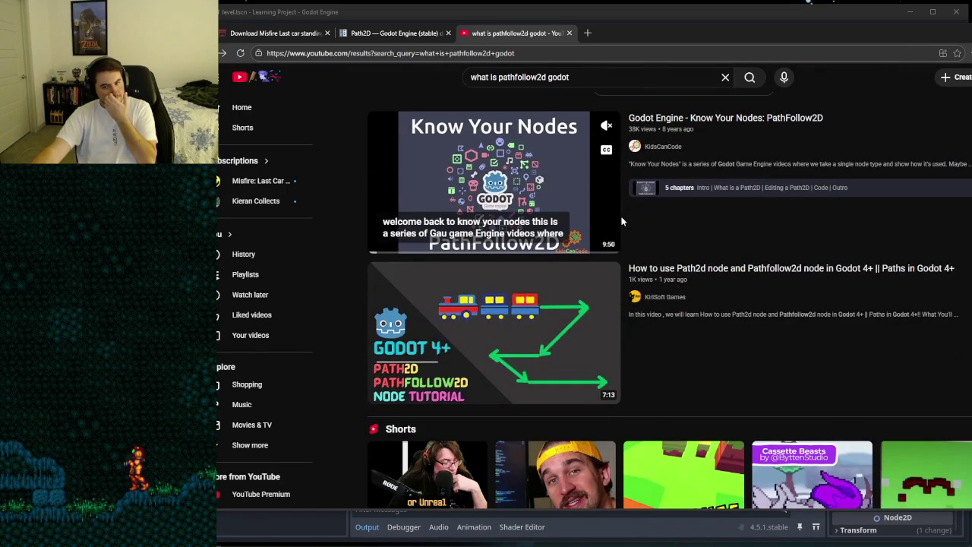
scroll(621, 221, down, 4)
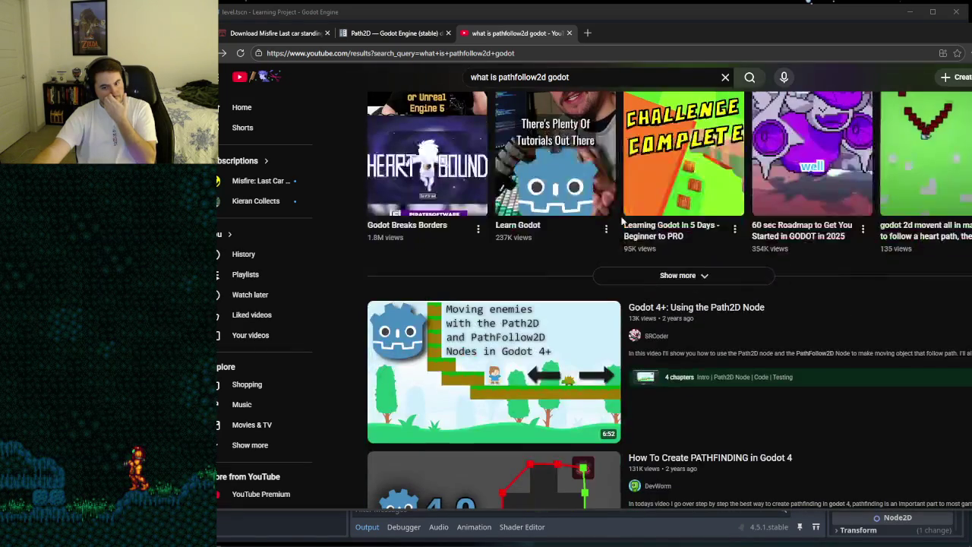
scroll(621, 221, down, 2)
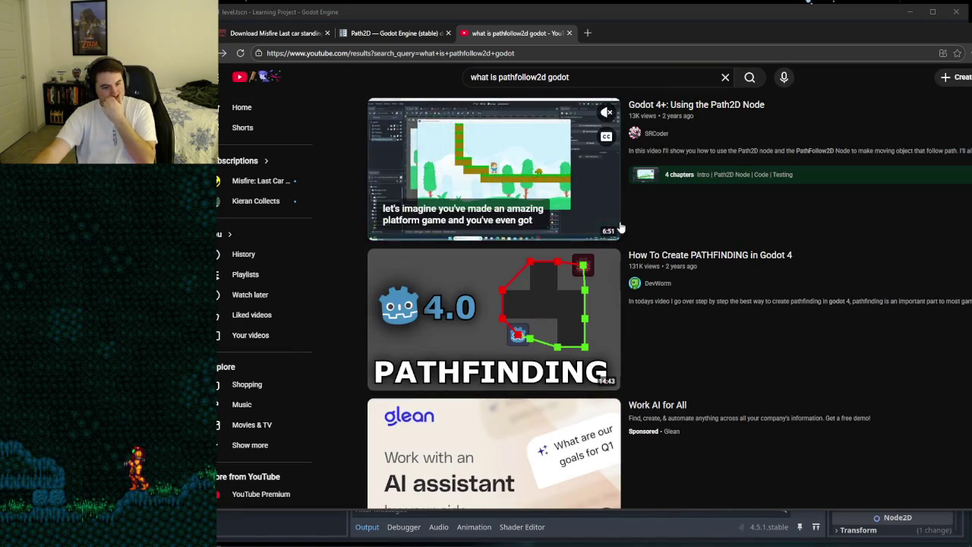
mouse_move(709, 336)
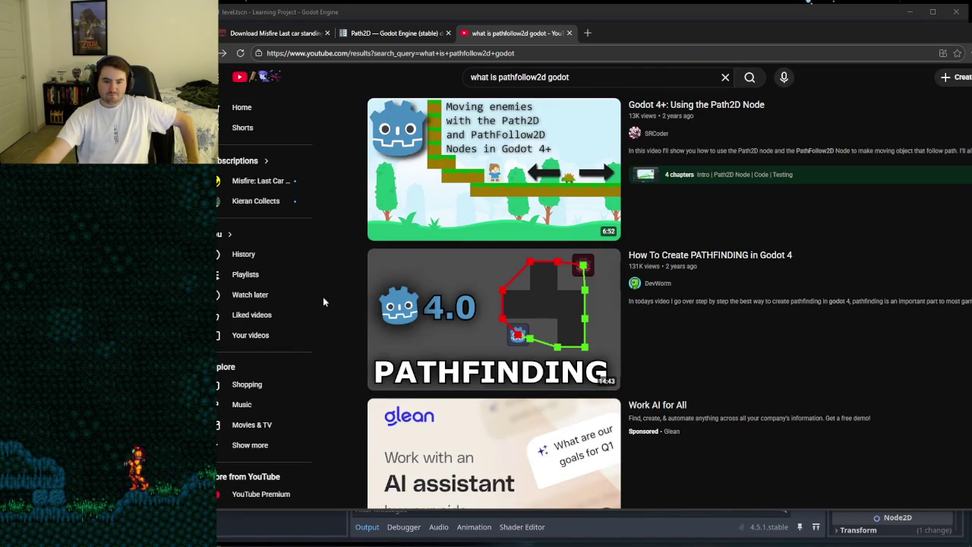
mouse_move(439, 311)
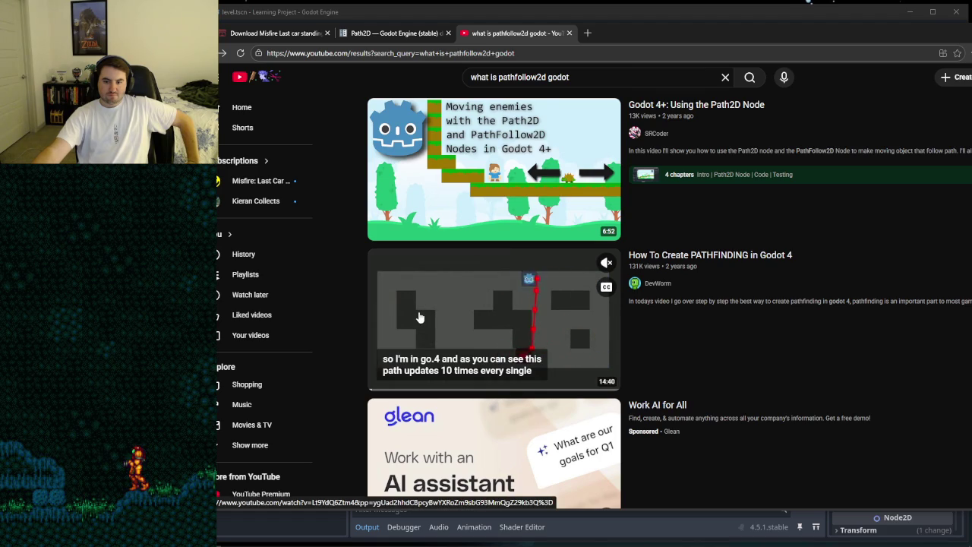
click(414, 320)
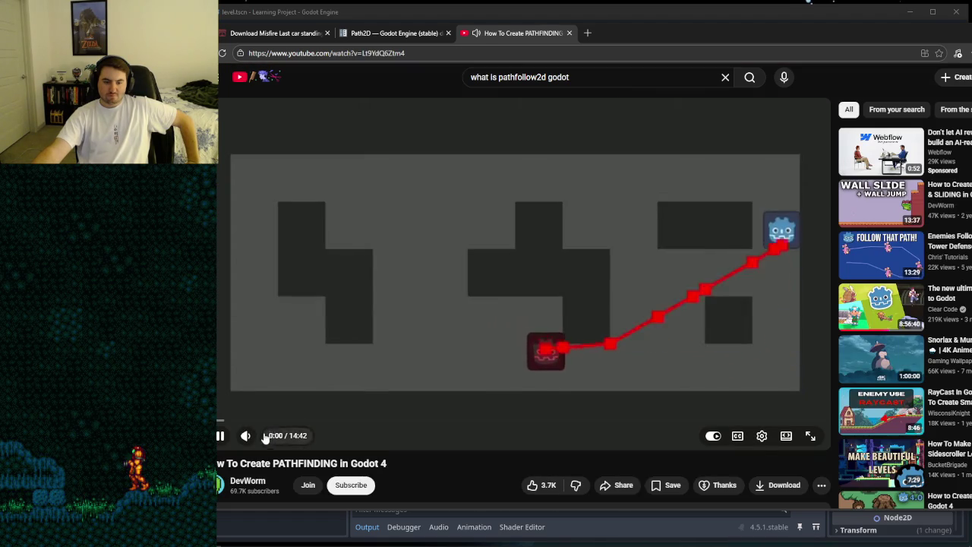
Step: Watch the pathfinding video to about 0:37, pausing and resuming twice
mouse_move(261, 436)
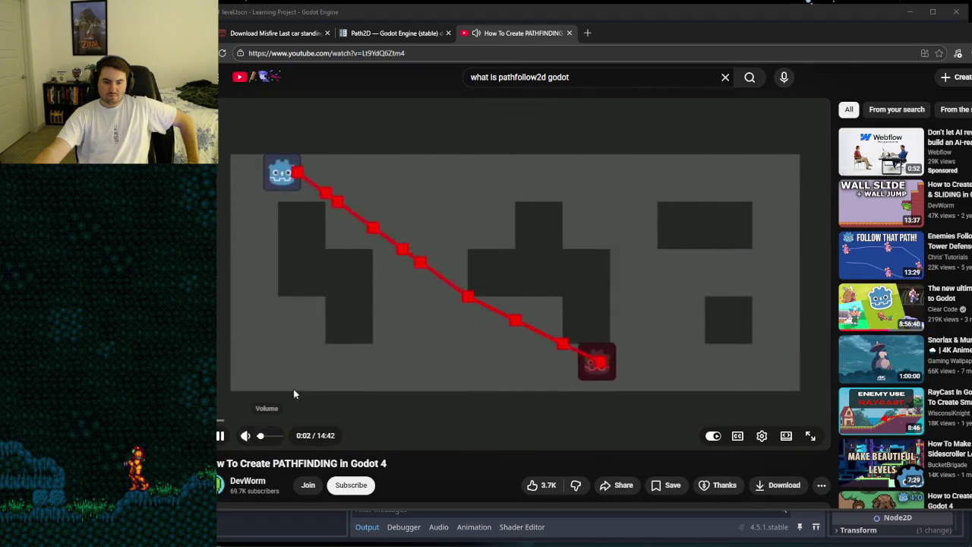
key(space)
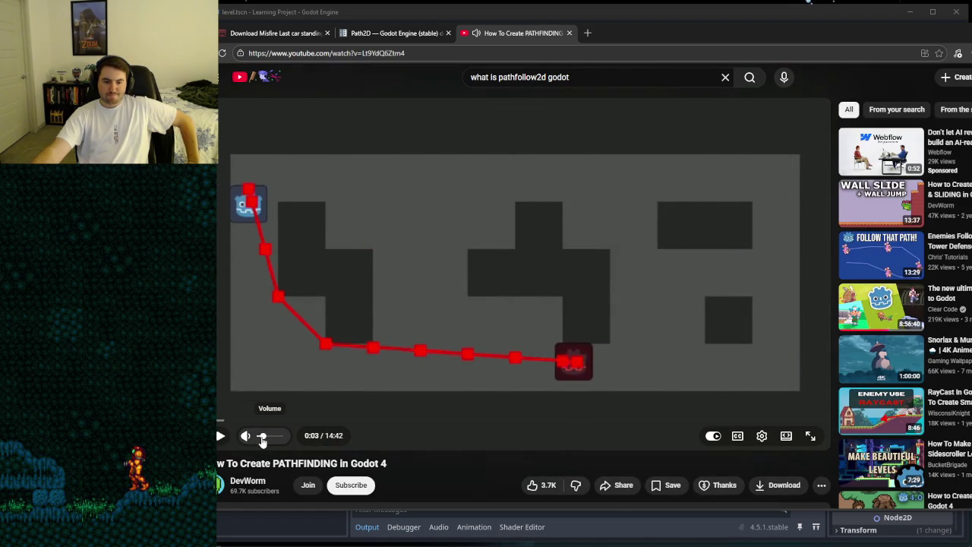
click(339, 298)
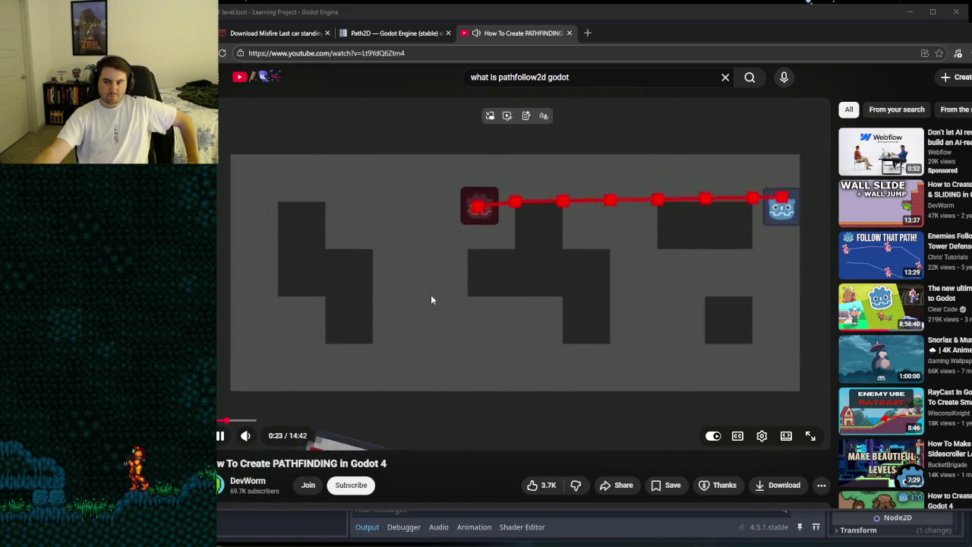
click(520, 279)
click(635, 312)
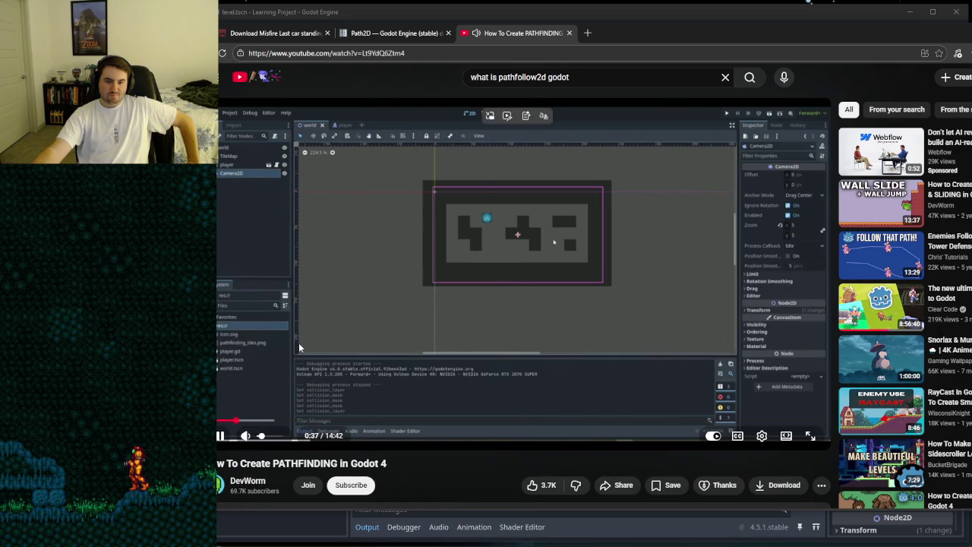
Step: Skim the pathfinding tutorial, jumping through the enemy script sections to the timer setup, then pause
scroll(311, 340, down, 4)
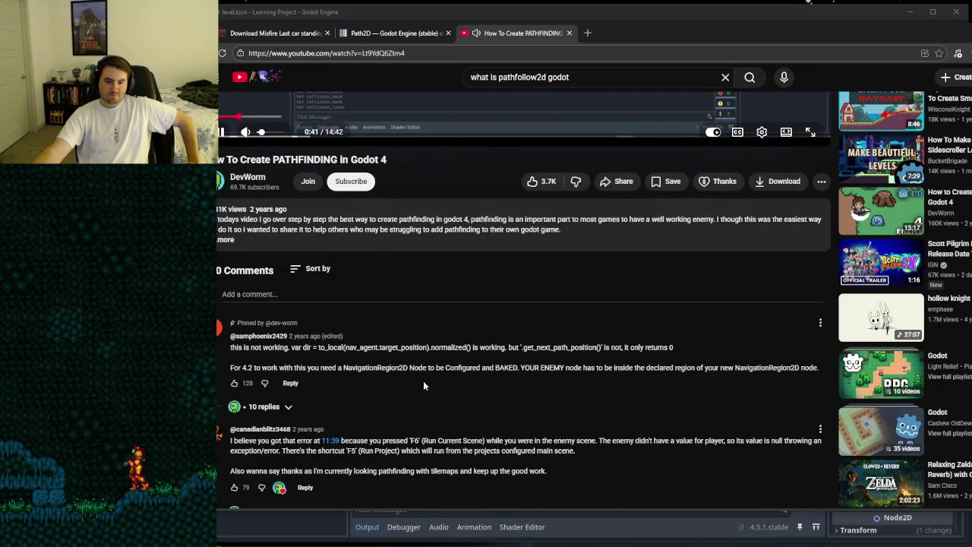
scroll(423, 383, down, 1)
scroll(411, 365, down, 2)
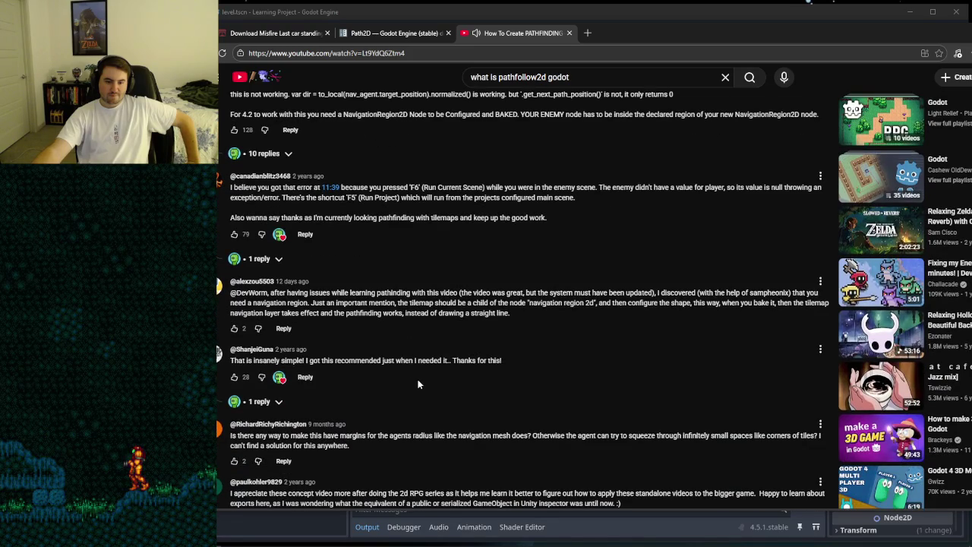
scroll(417, 384, up, 10)
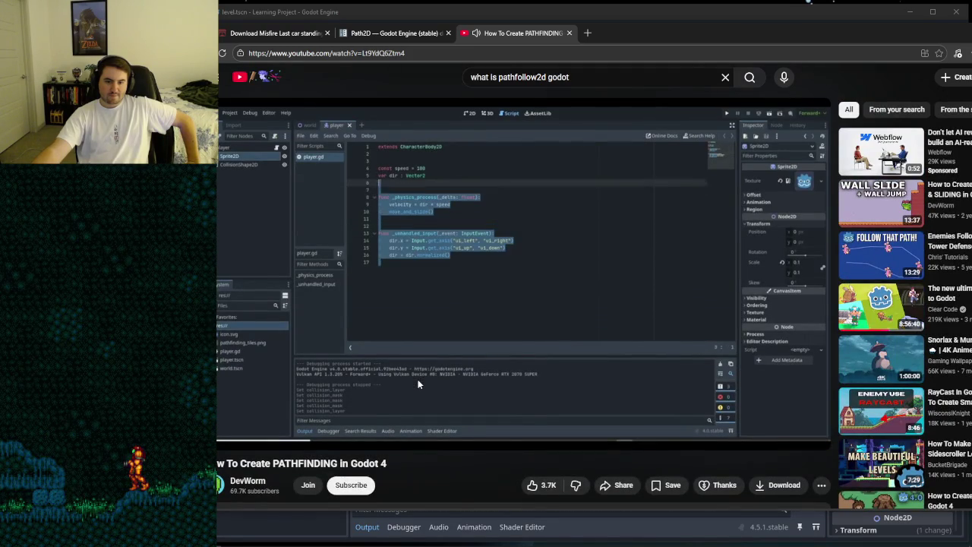
mouse_move(339, 419)
mouse_down()
mouse_move(262, 420)
mouse_move(323, 419)
mouse_up()
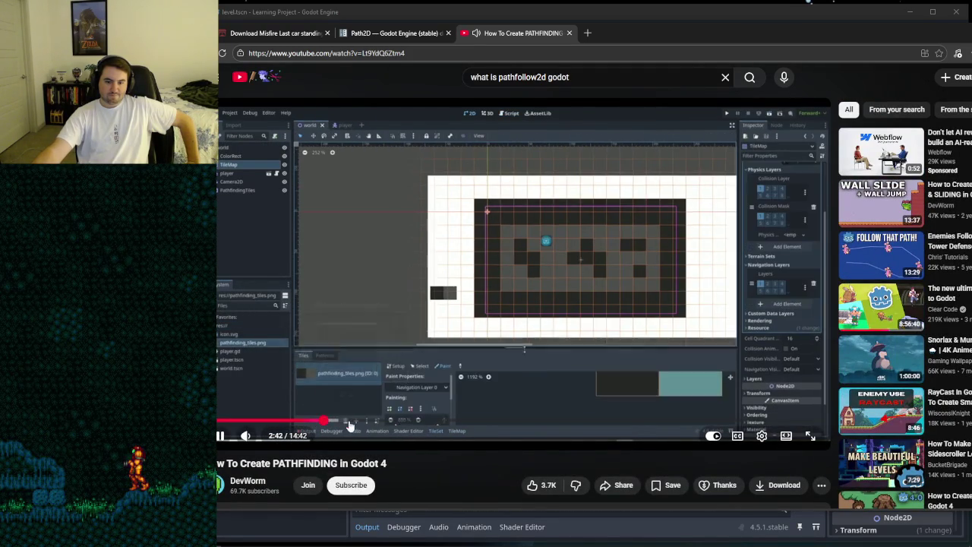
click(354, 422)
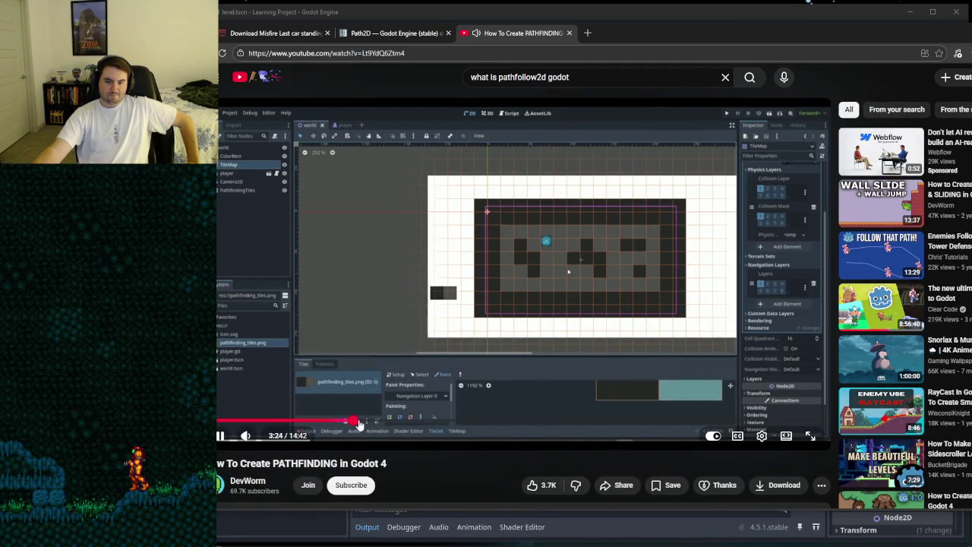
click(395, 422)
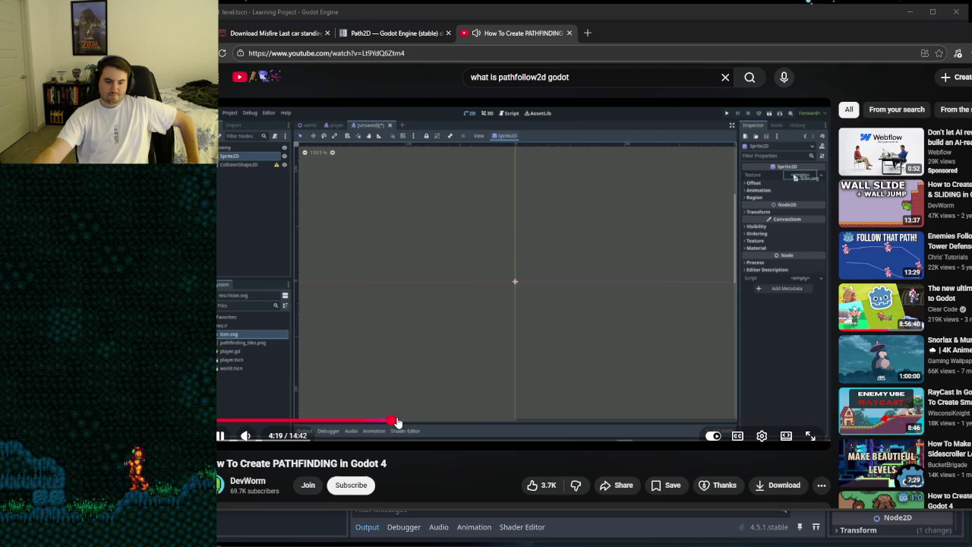
click(446, 423)
click(499, 424)
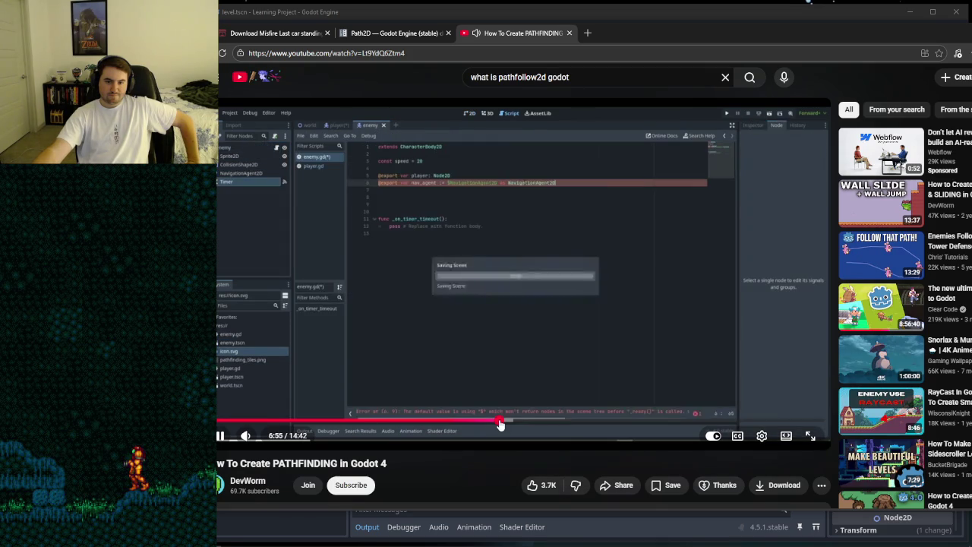
click(543, 423)
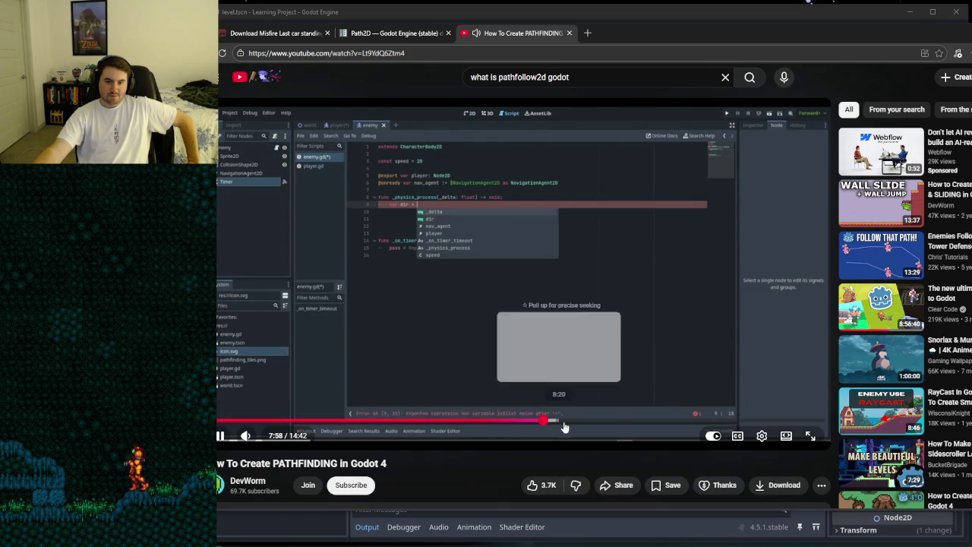
click(607, 422)
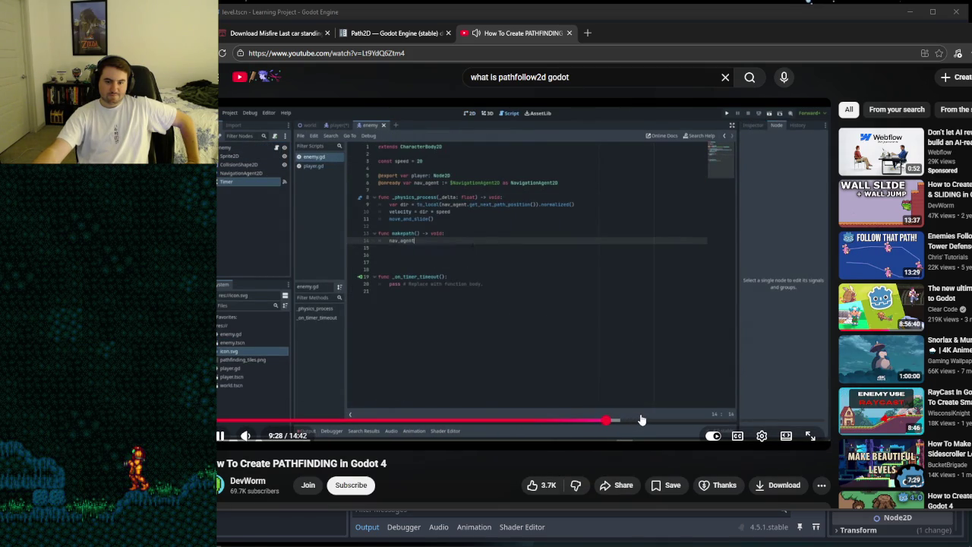
click(661, 420)
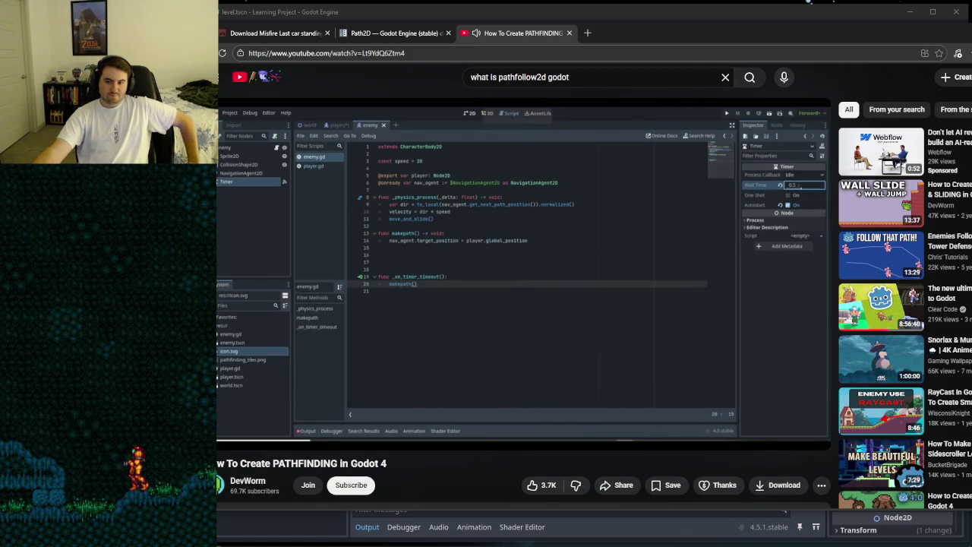
key(k)
Step: Return to the search results, scroll through them, then switch back to skeleton_2.gd in Godot
key(alt+Left)
scroll(498, 445, down, 3)
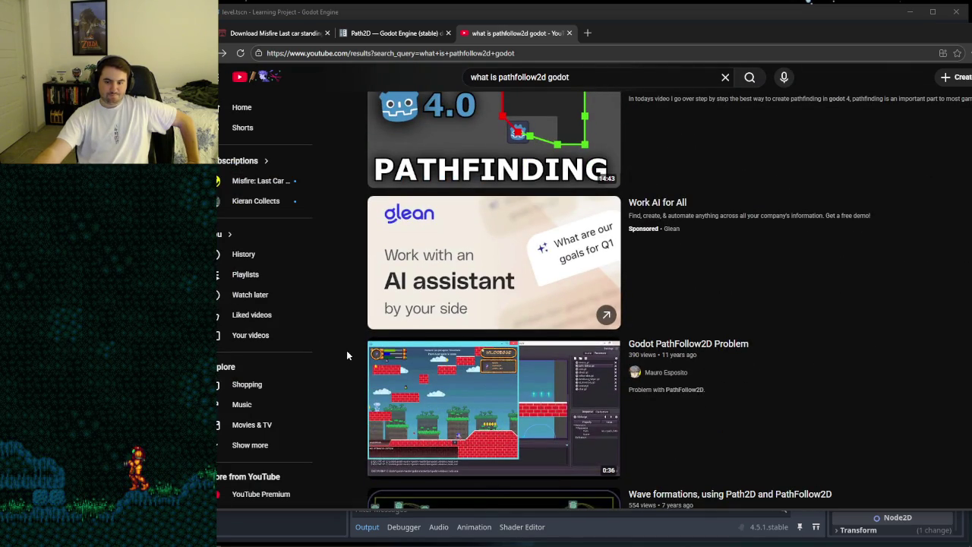
scroll(346, 354, down, 4)
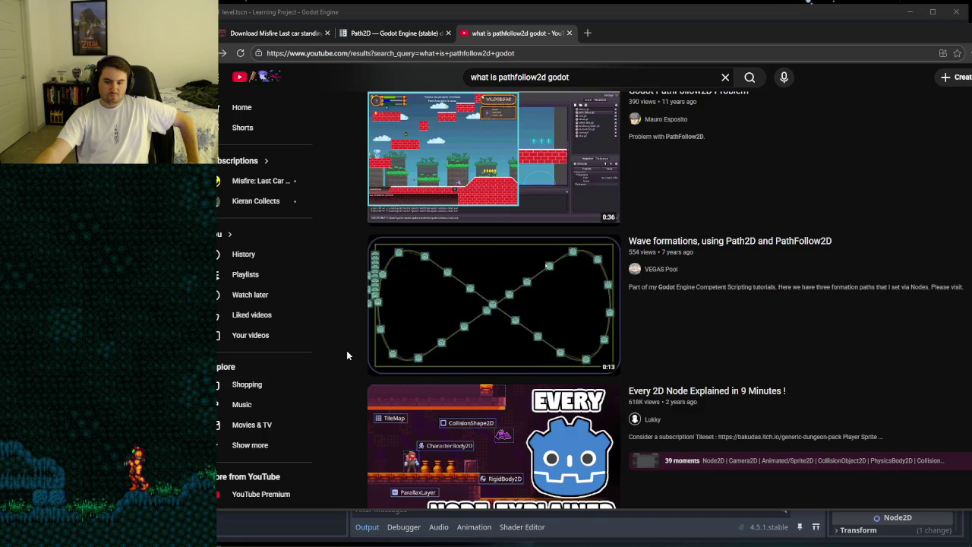
scroll(347, 355, down, 3)
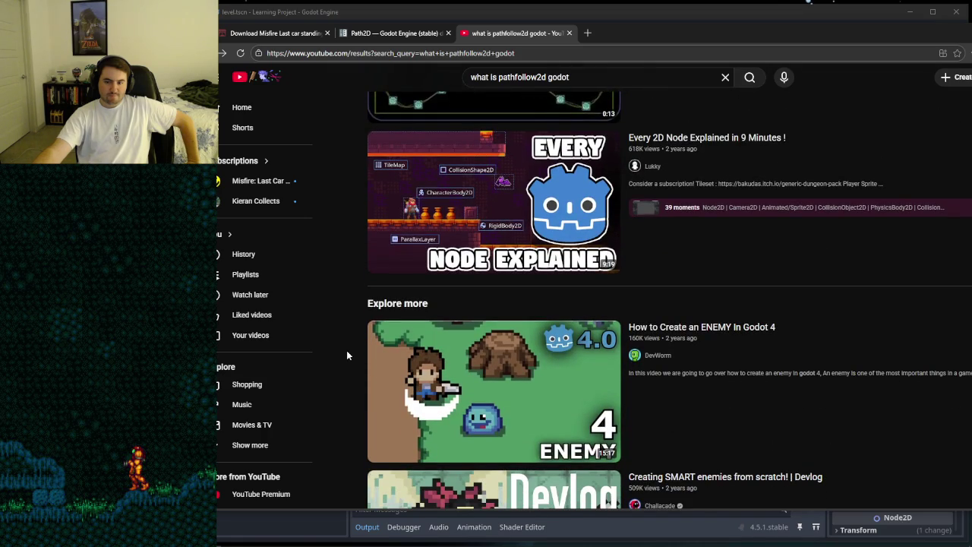
scroll(346, 354, up, 15)
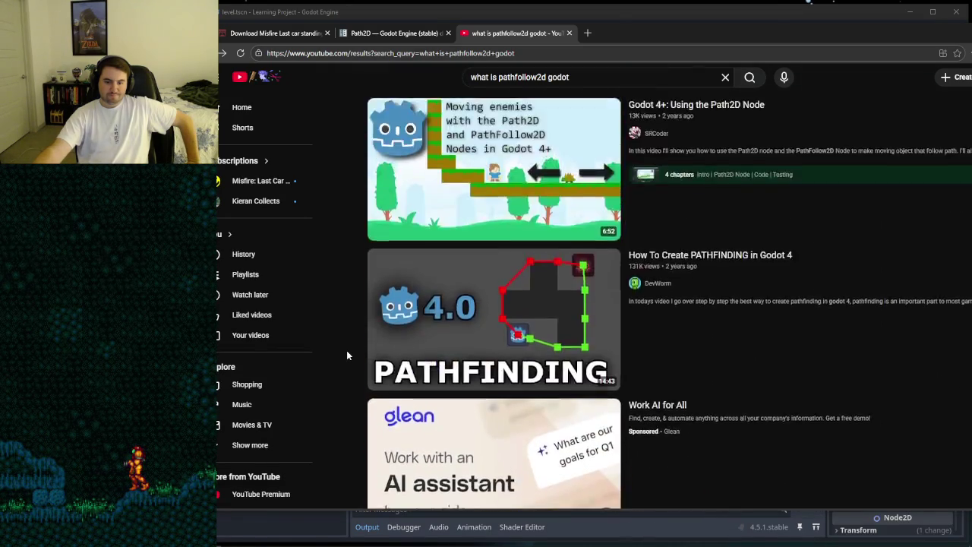
scroll(346, 354, up, 15)
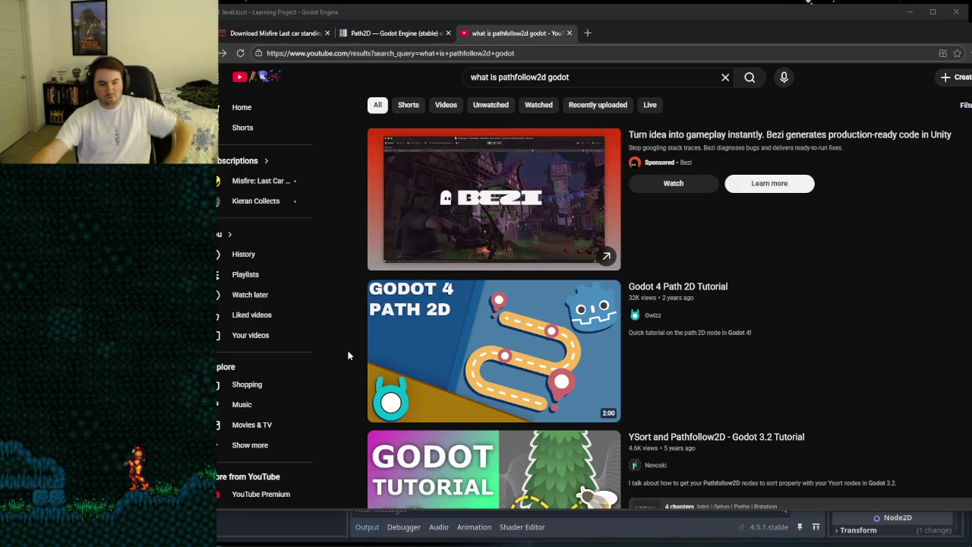
click(420, 17)
click(630, 290)
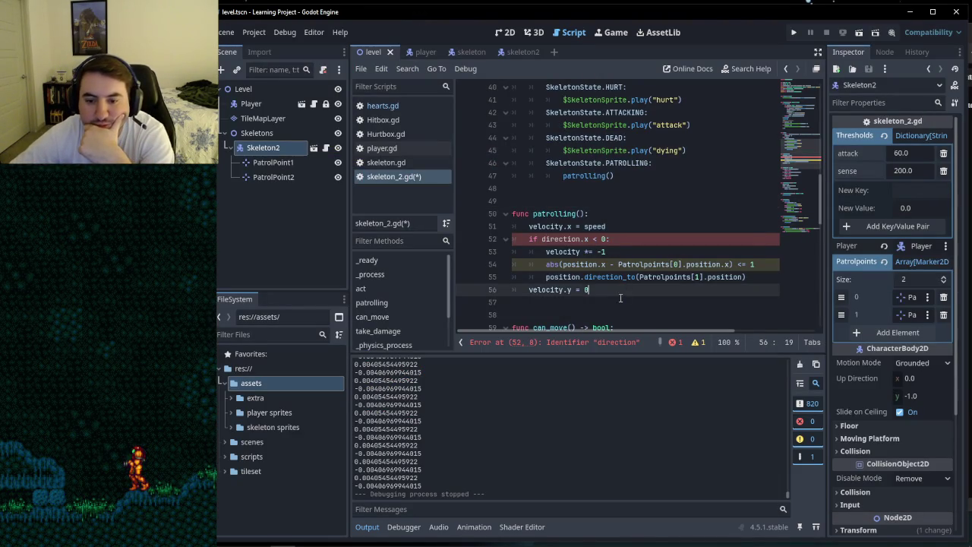
click(622, 241)
click(615, 226)
click(610, 213)
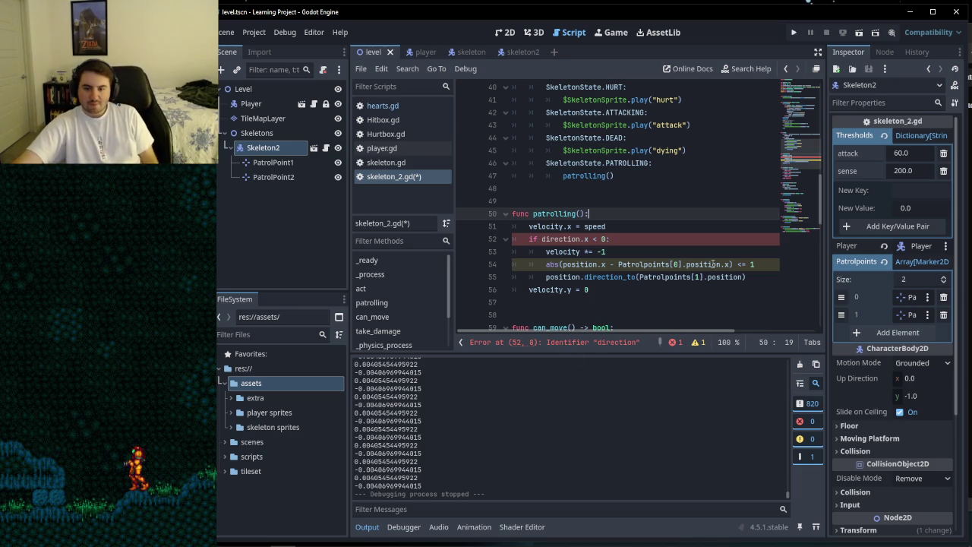
click(651, 254)
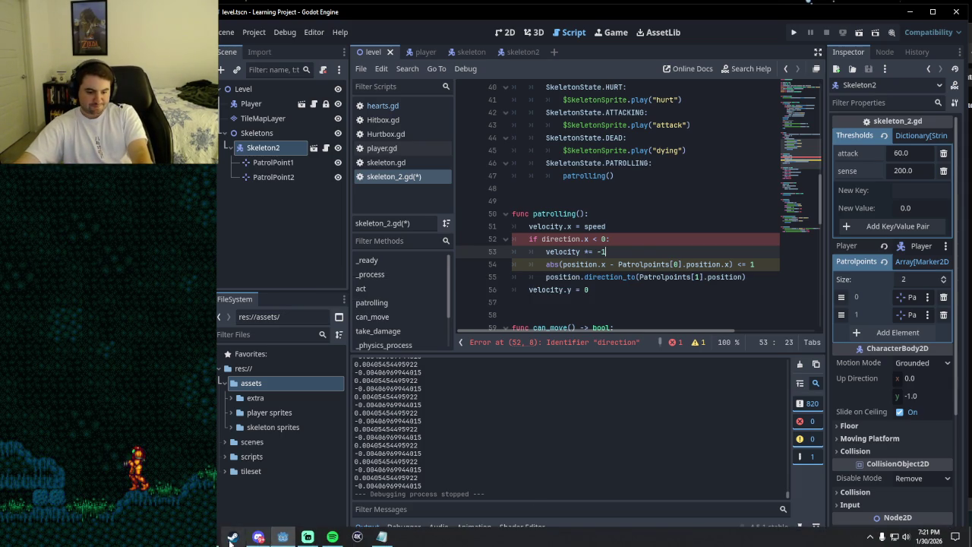
click(232, 537)
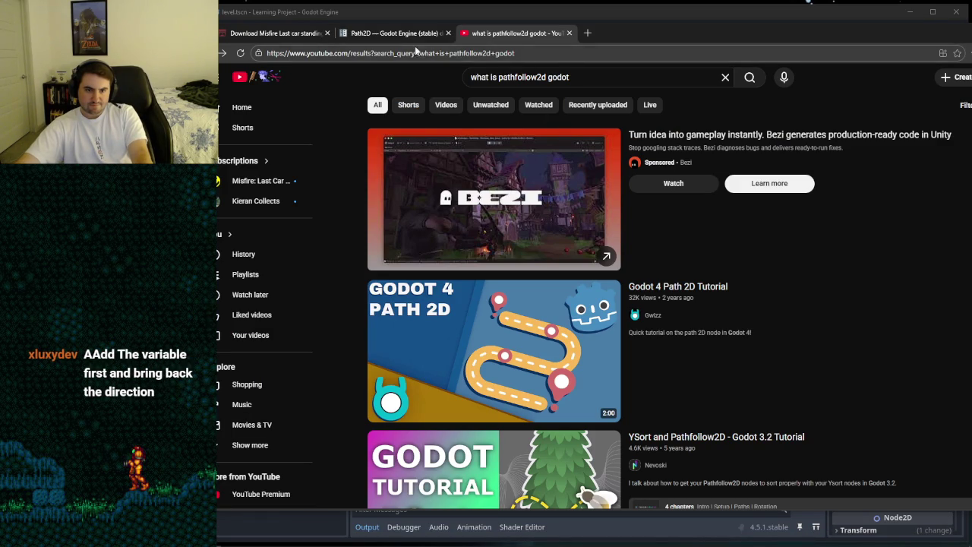
drag(930, 30, 809, 37)
click(879, 40)
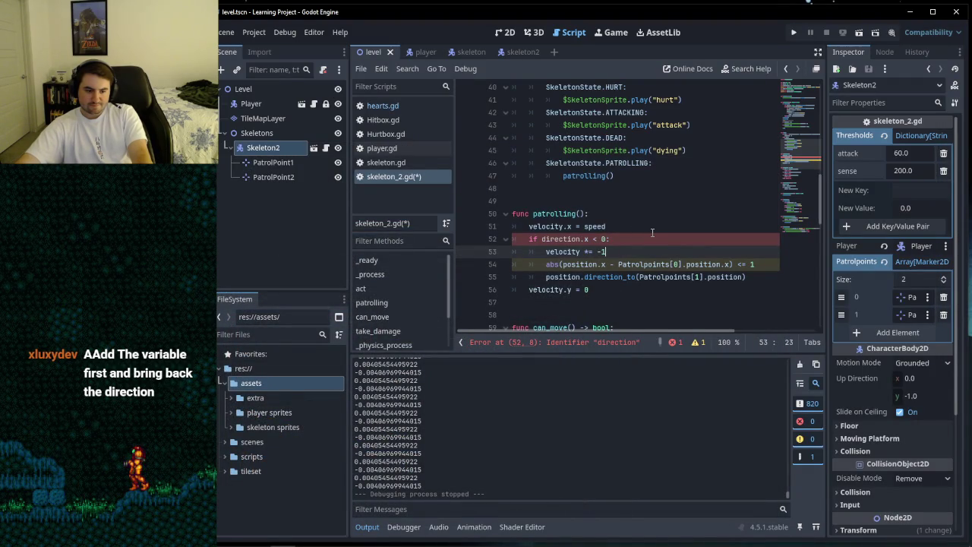
click(620, 215)
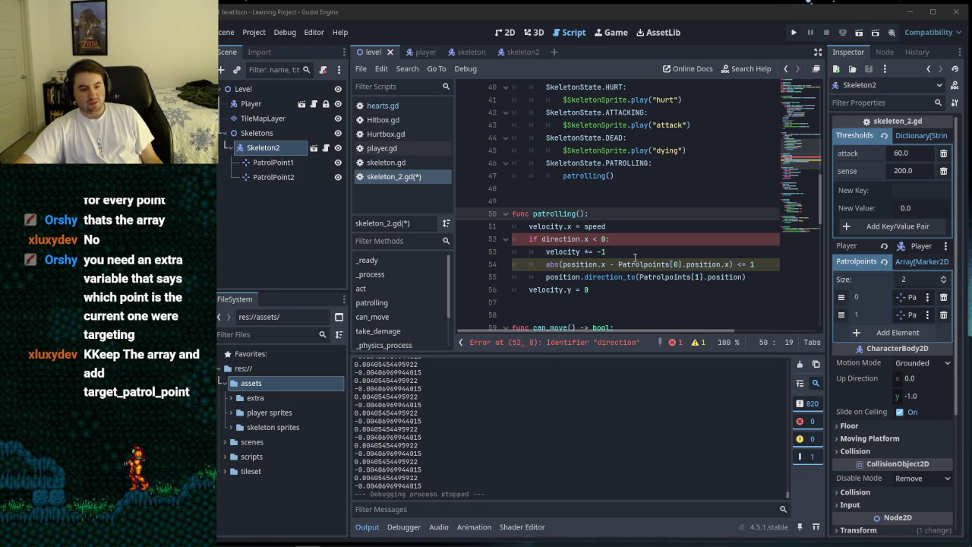
scroll(634, 260, up, 13)
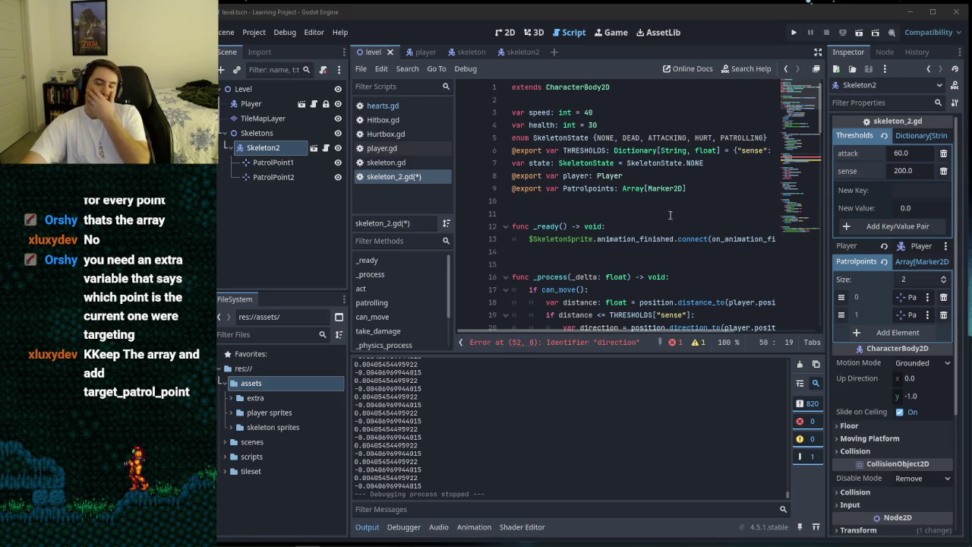
Step: Add a 'var target_patrol_point' declaration below the Patrolpoints declaration
click(682, 193)
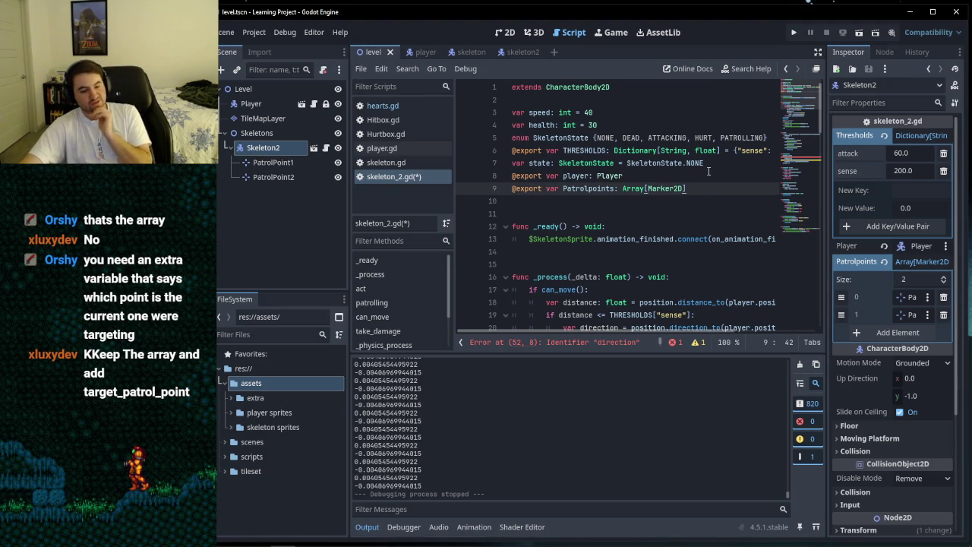
key(Return)
text(var target_patrol_point)
scroll(636, 239, down, 14)
scroll(636, 239, up, 14)
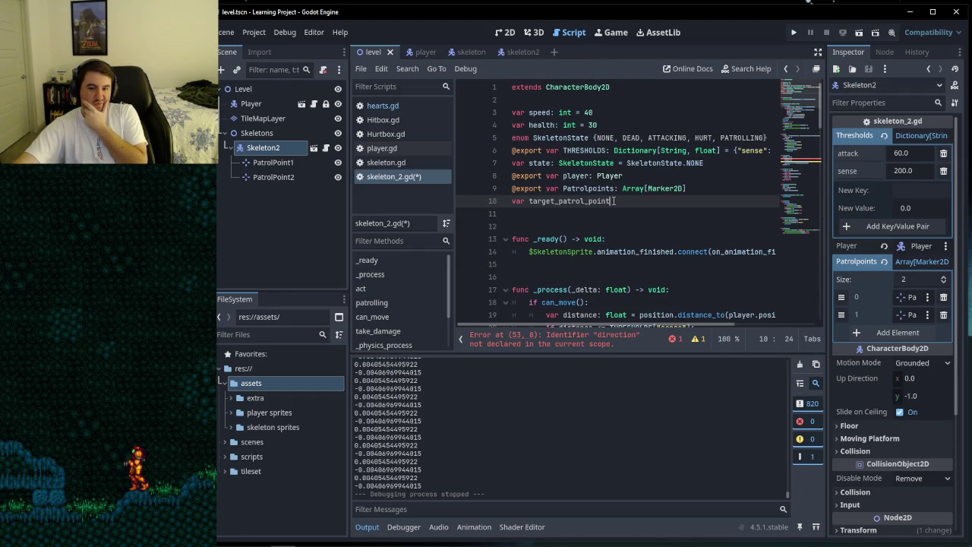
scroll(631, 212, down, 16)
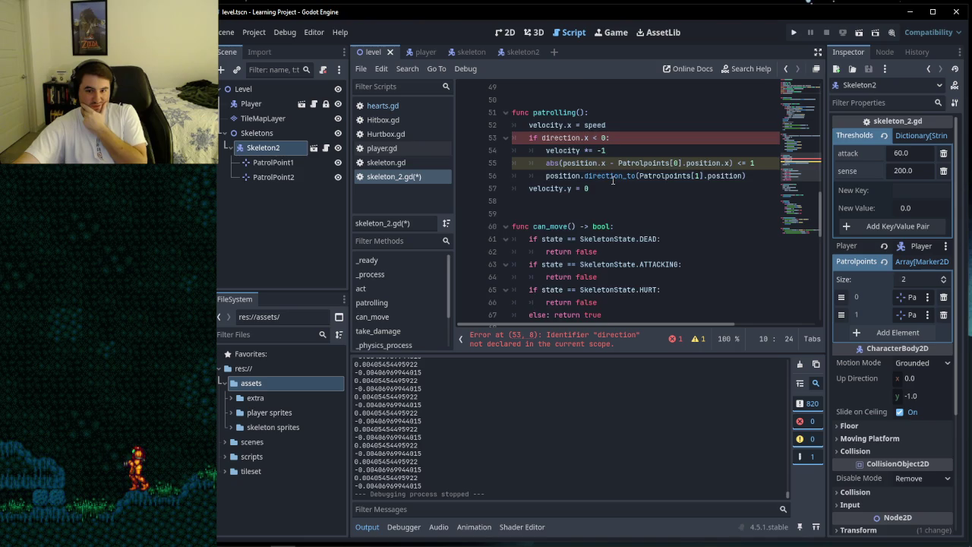
scroll(612, 180, up, 16)
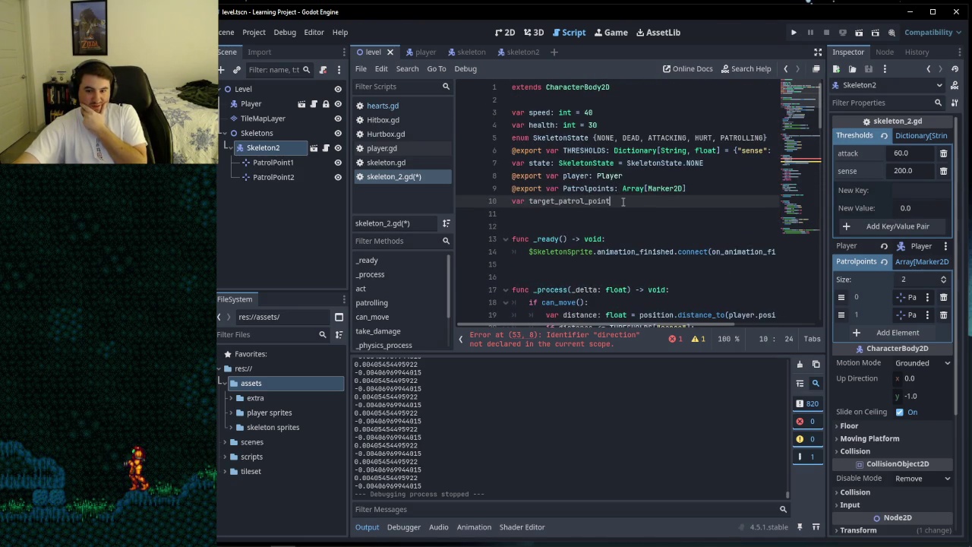
Step: Cut and paste the target_patrol_point declaration so it sits on line 10, directly below Patrolpoints
click(510, 213)
drag(513, 201, 607, 201)
key(ctrl+c)
right_click(595, 201)
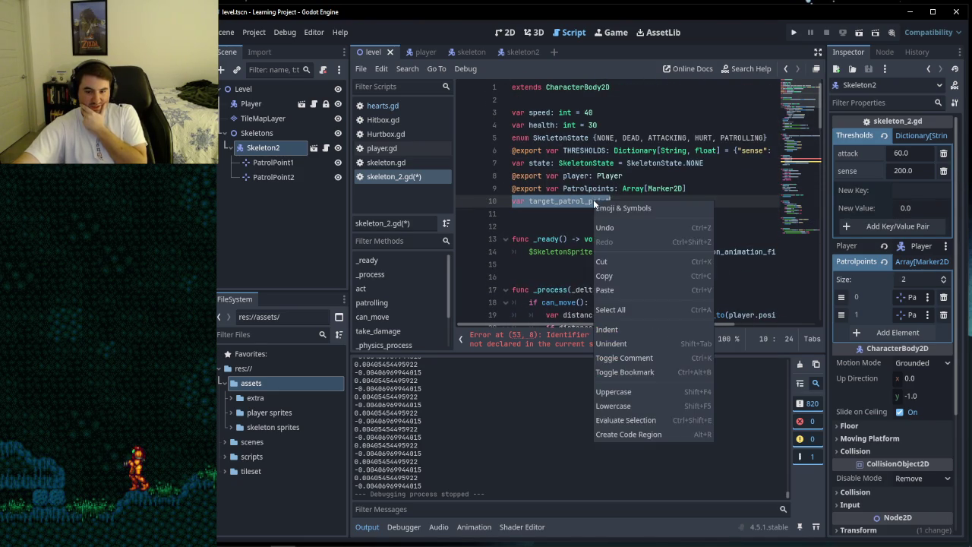
click(608, 260)
key(BackSpace)
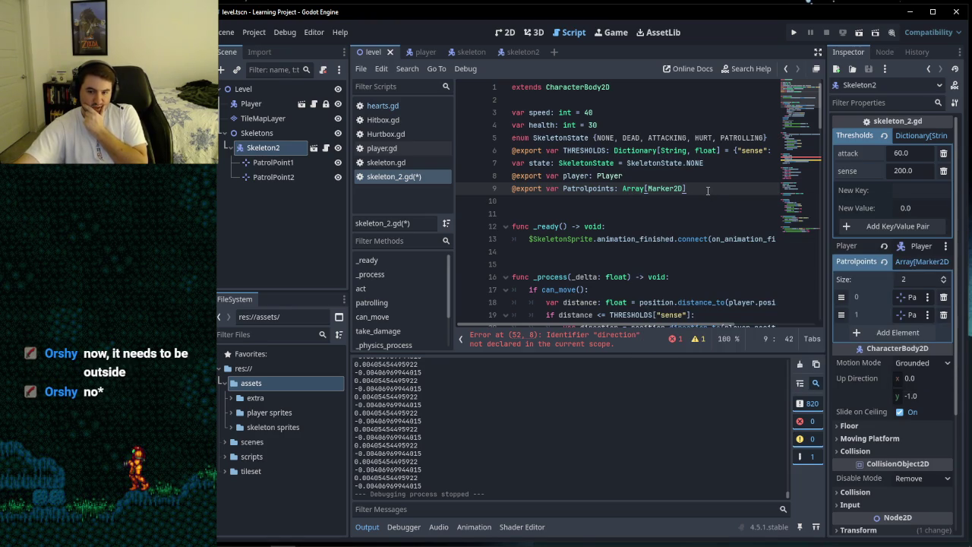
key(Return)
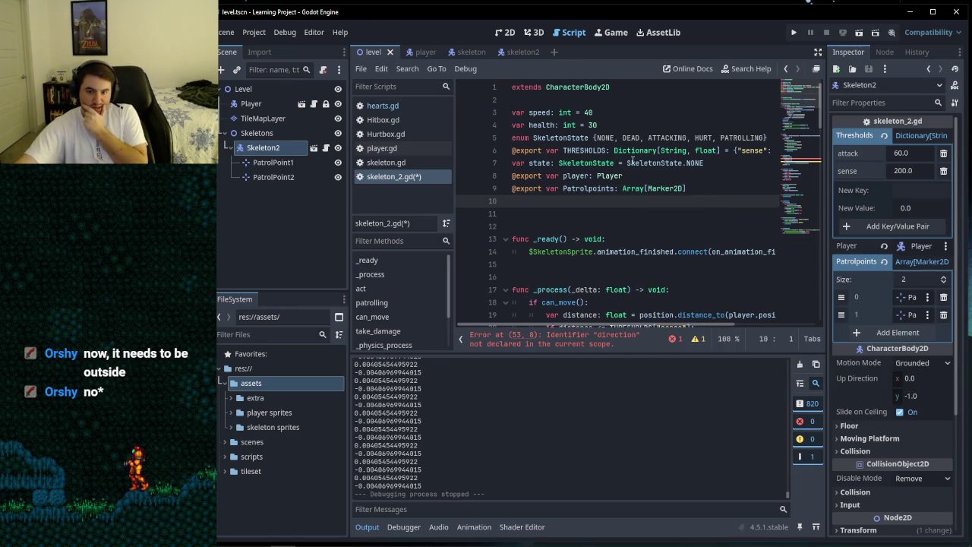
right_click(537, 201)
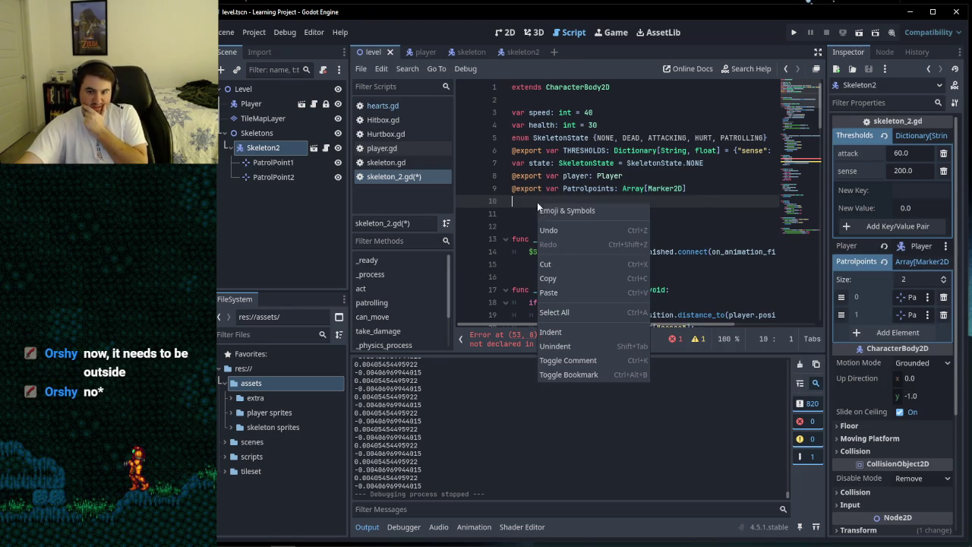
click(555, 293)
Step: Insert an empty line right after the func patrolling(): header
scroll(619, 204, down, 10)
scroll(619, 204, down, 5)
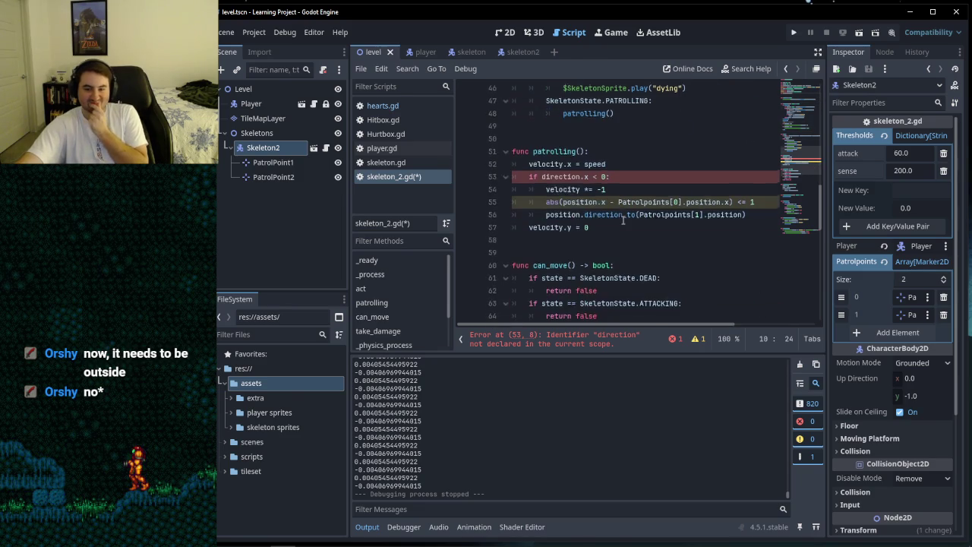
click(634, 164)
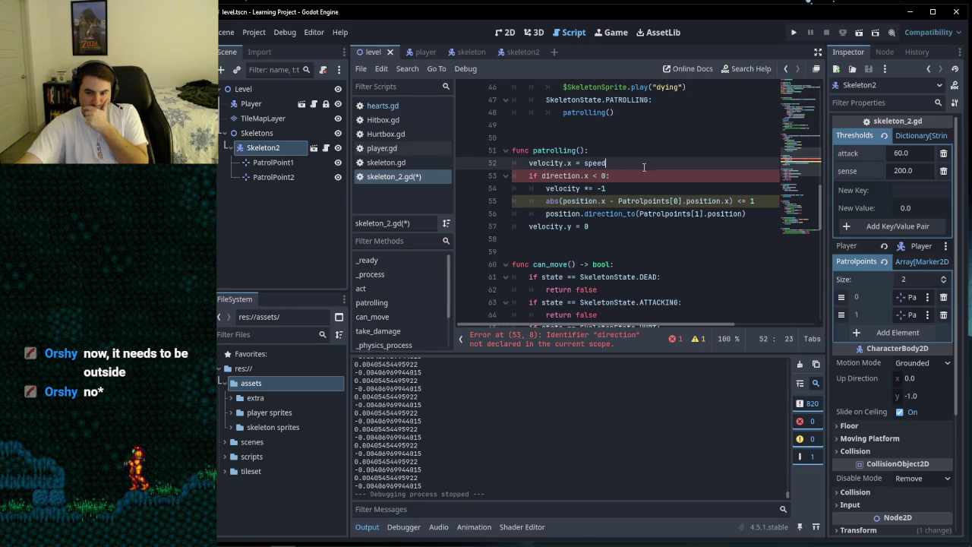
click(604, 154)
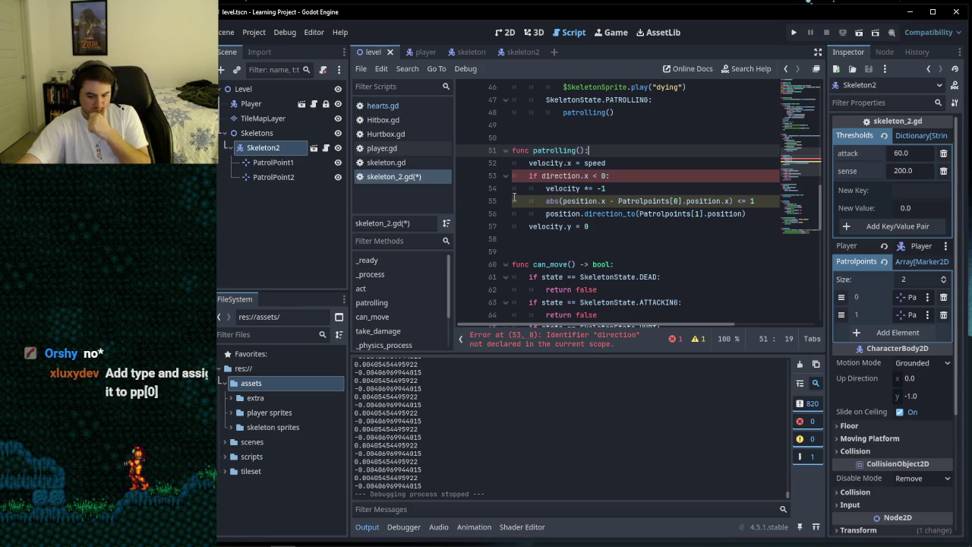
key(Return)
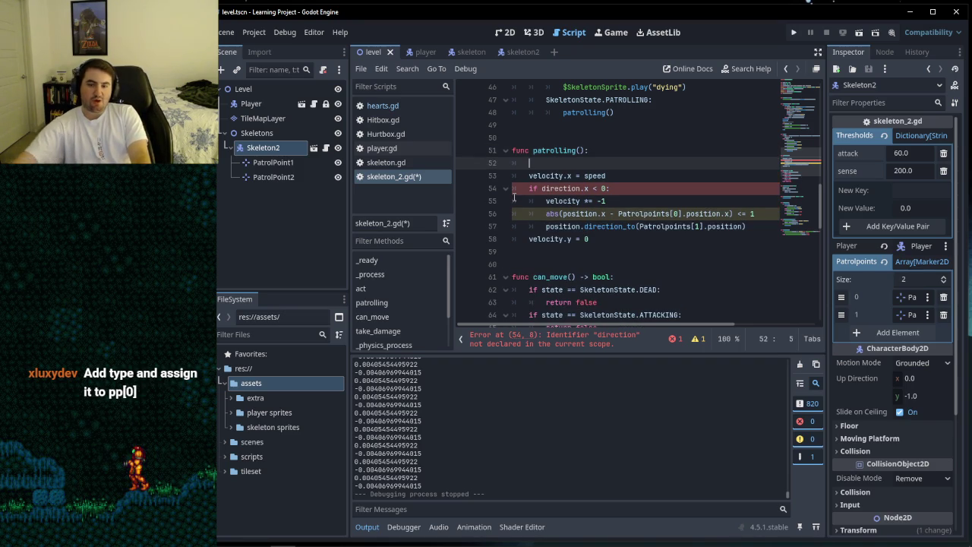
scroll(586, 224, up, 15)
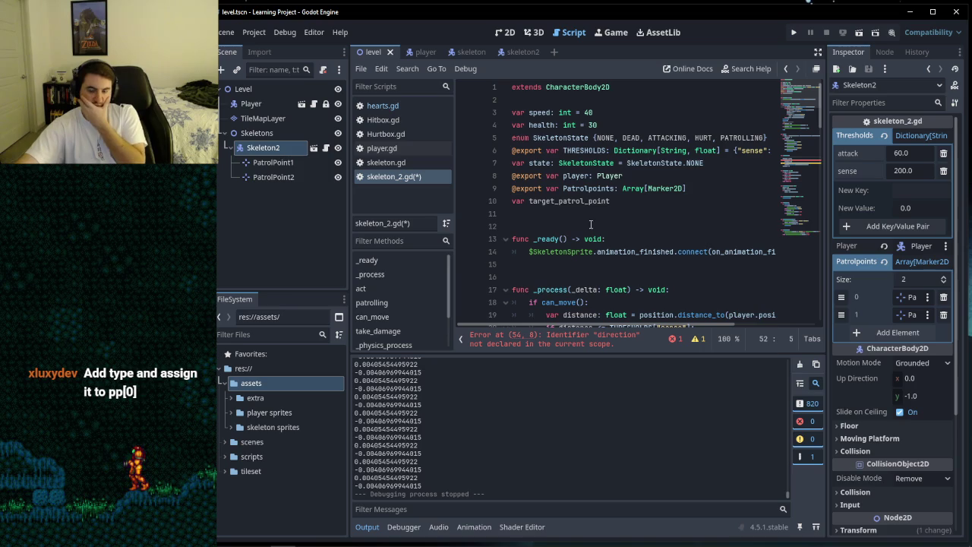
click(618, 202)
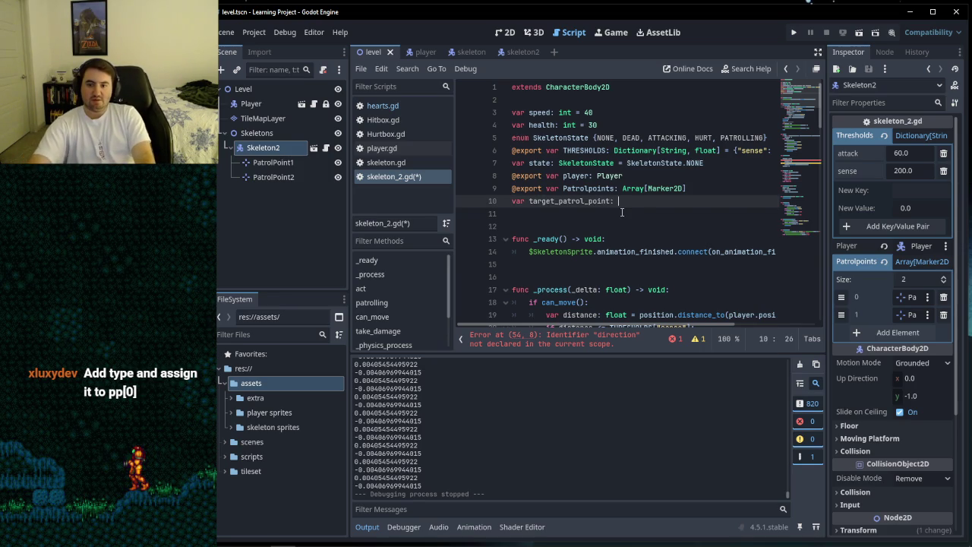
Step: Type target_patrol_point as Marker2D, deleting the stray ' =' so no value is assigned
text(: Marker2)
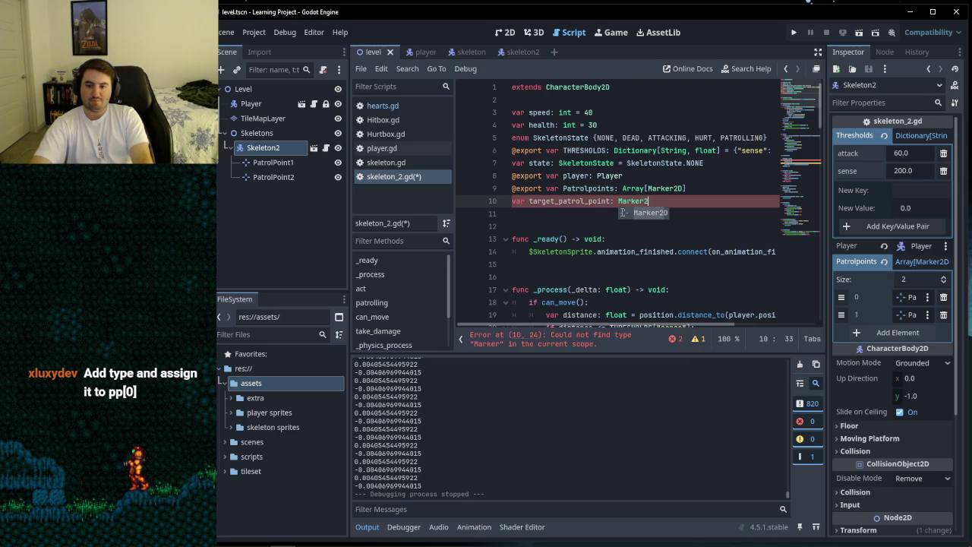
text(D =)
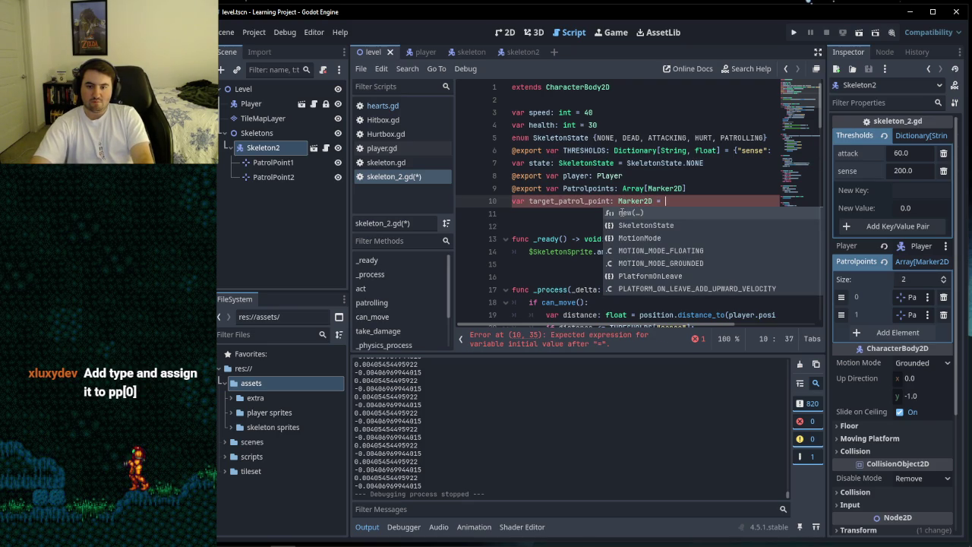
key(BackSpace)
key(BackSpace)
key(BackSpace)
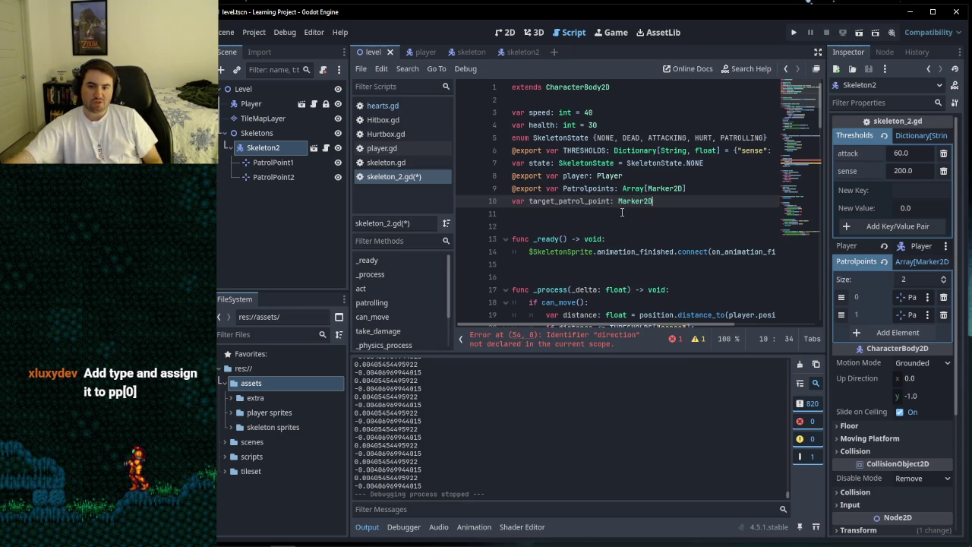
click(606, 213)
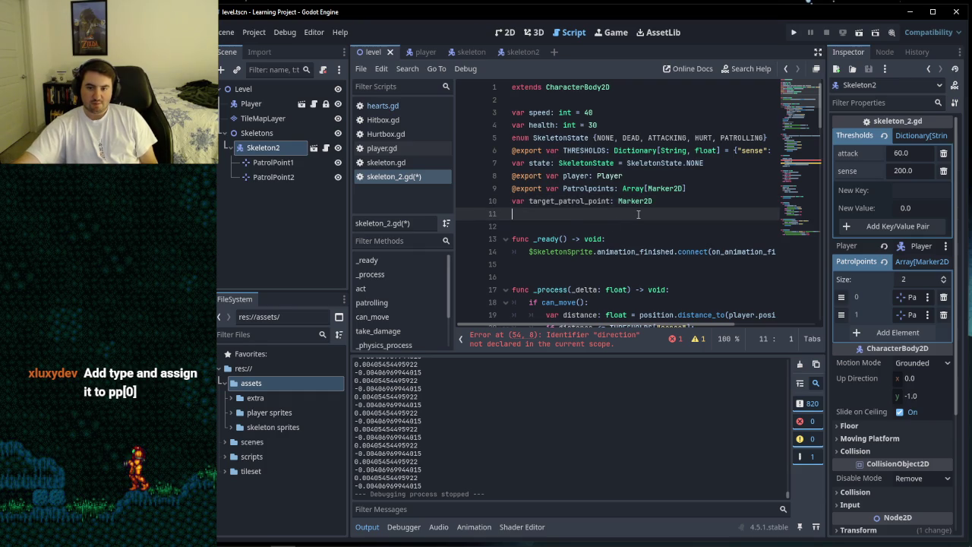
scroll(607, 215, down, 15)
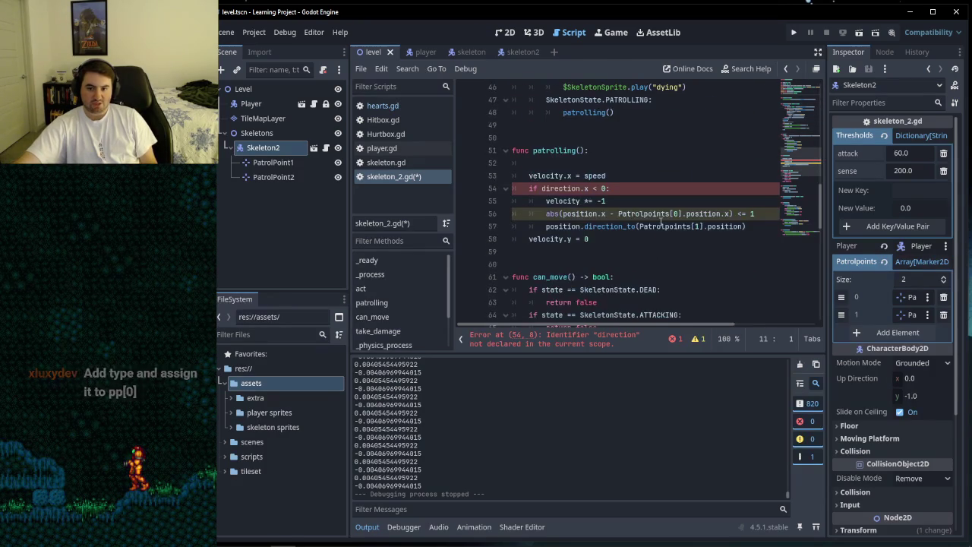
Step: Delete the blank line directly under the func patrolling(): header
scroll(653, 219, up, 1)
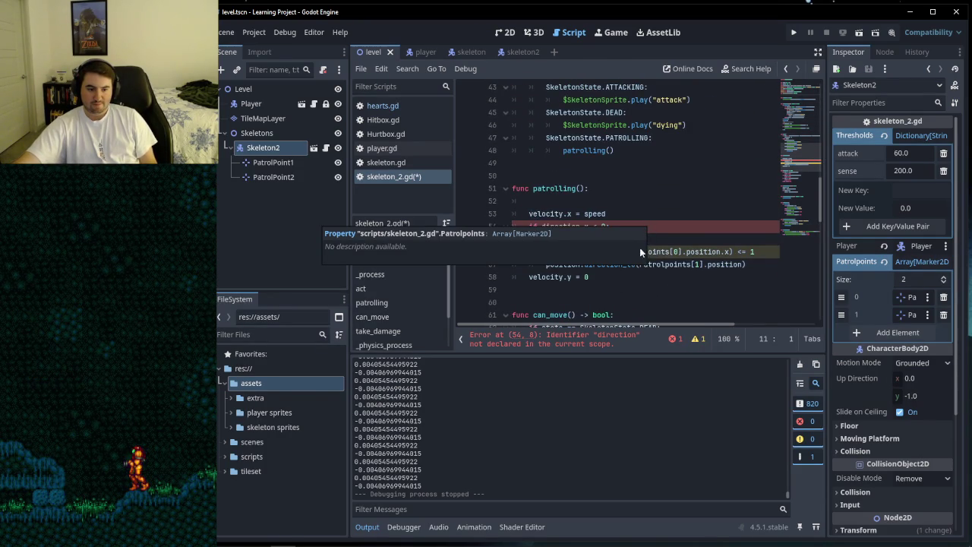
click(641, 238)
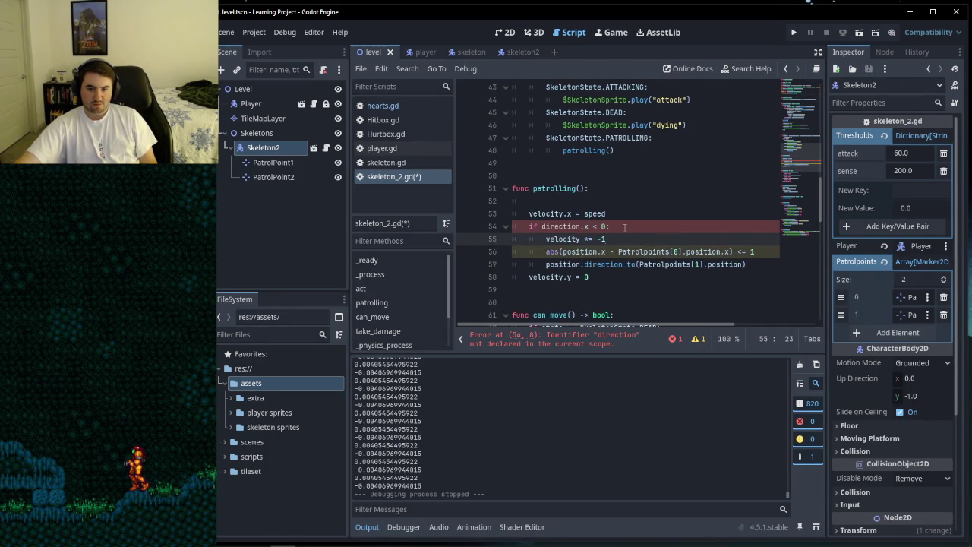
click(524, 201)
key(BackSpace)
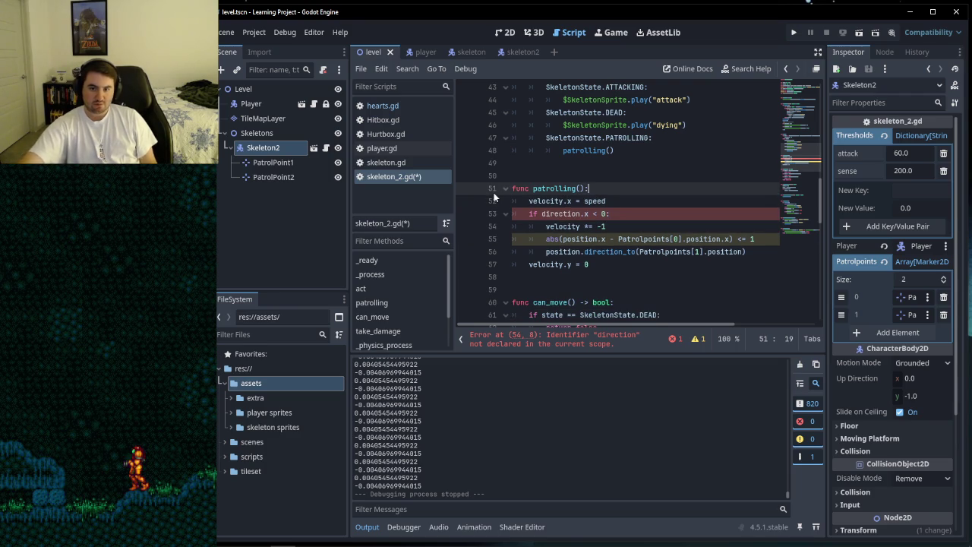
scroll(656, 222, up, 10)
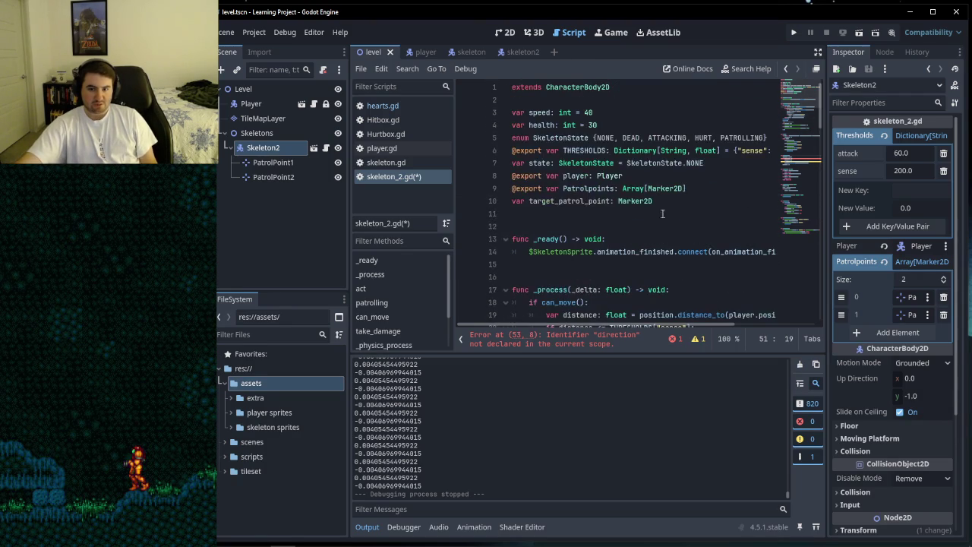
click(607, 205)
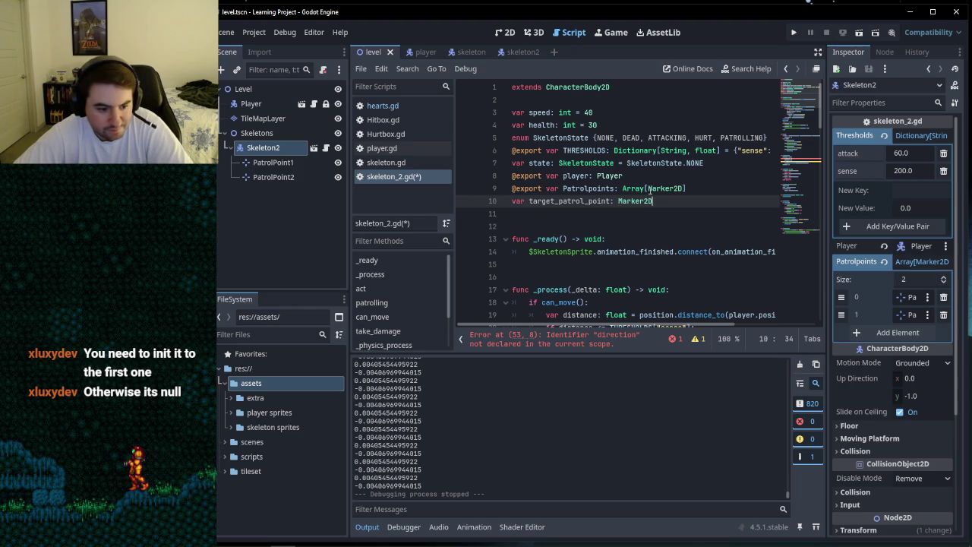
mouse_move(647, 191)
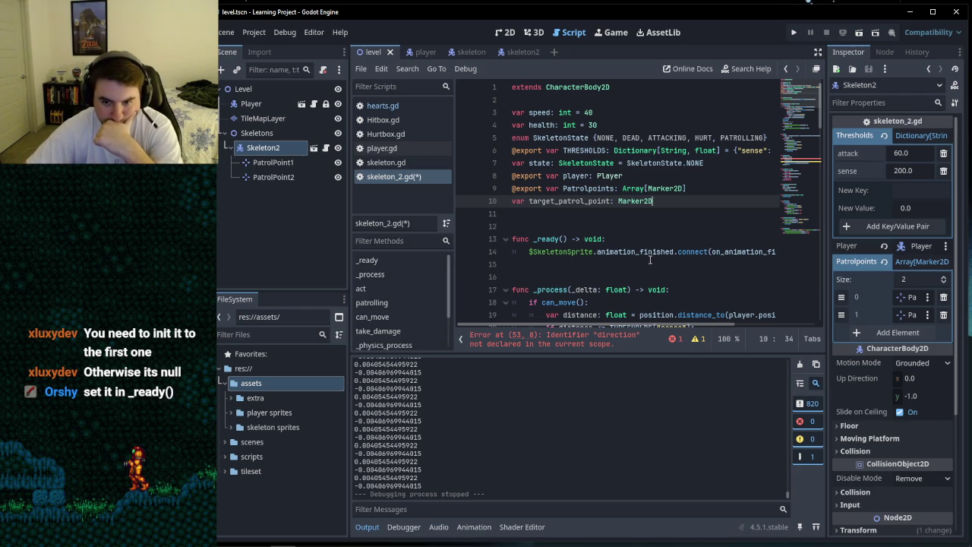
mouse_move(646, 258)
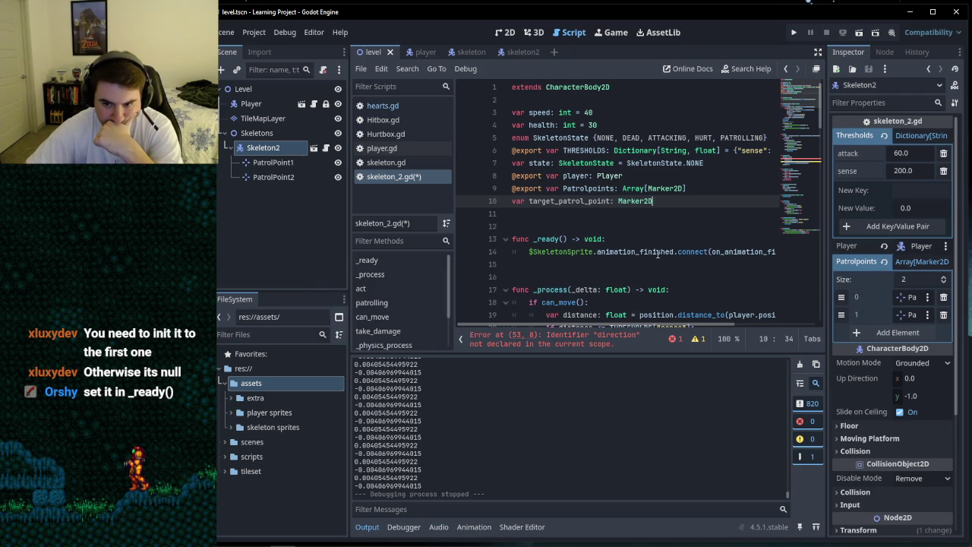
drag(656, 251, 773, 251)
Step: Add 'target_patrol_point = Patrolpoints[0]' as line 15 in _ready(), using autocomplete
click(772, 252)
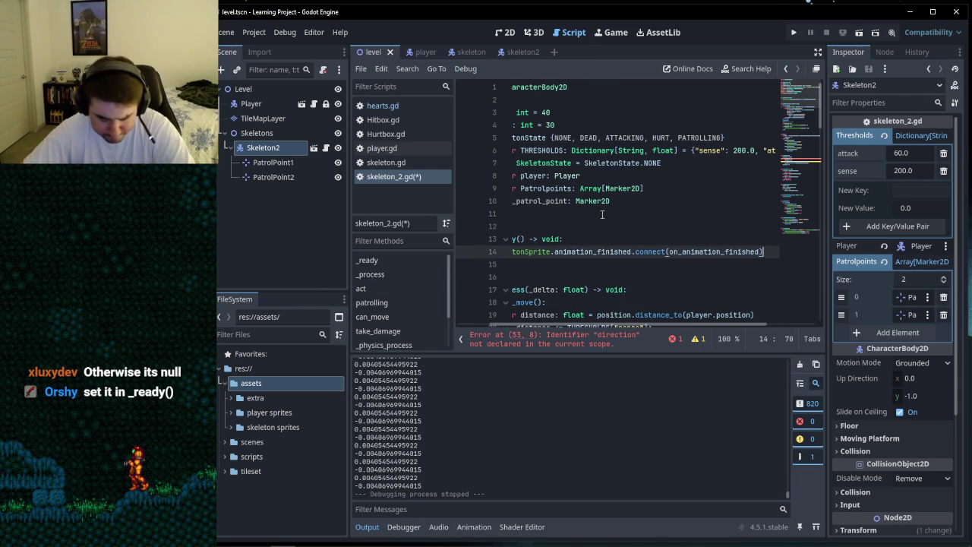
key(Return)
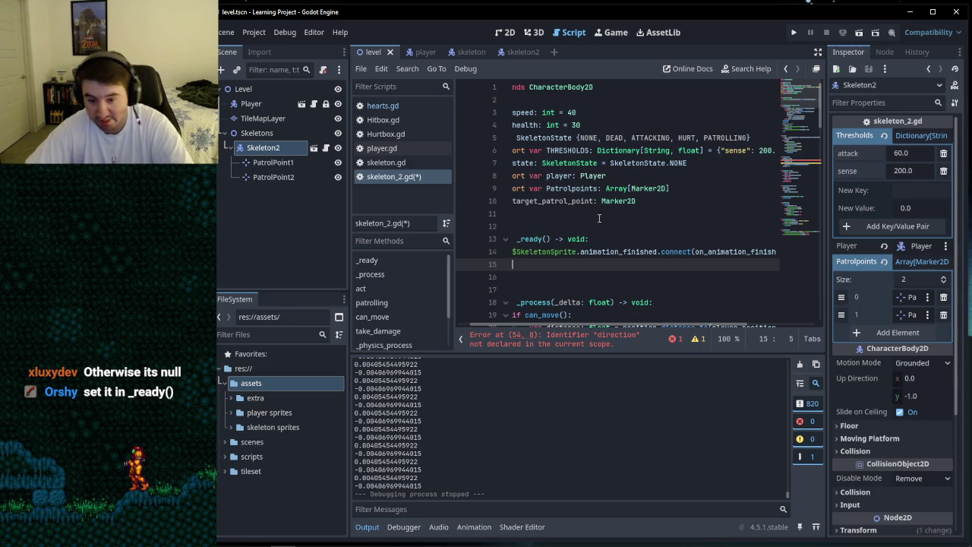
text(targ)
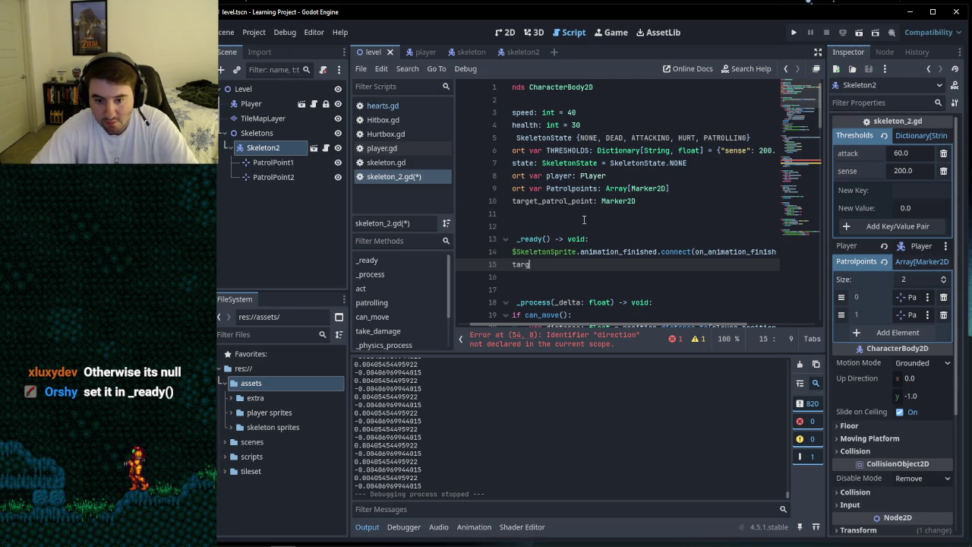
key(Return)
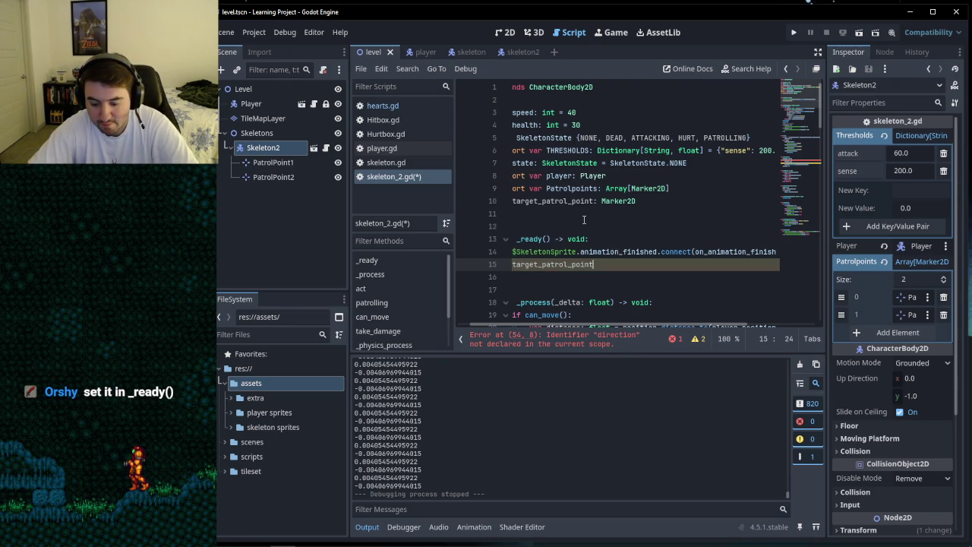
text( = Pa)
key(Return)
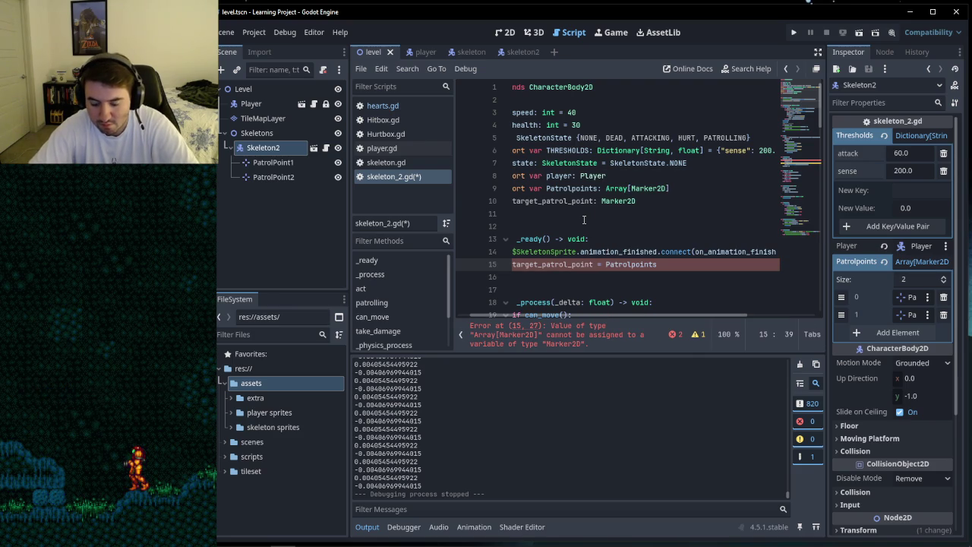
text([0)
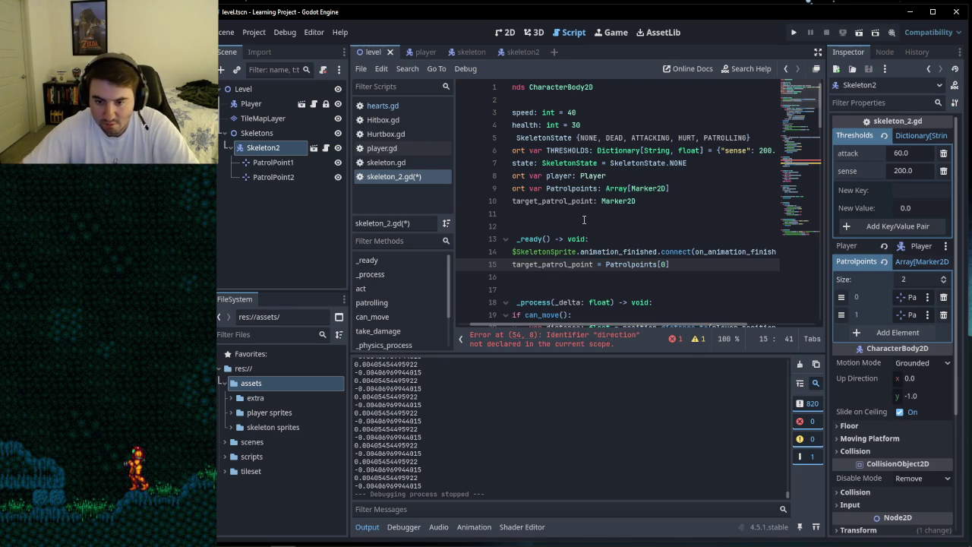
click(644, 264)
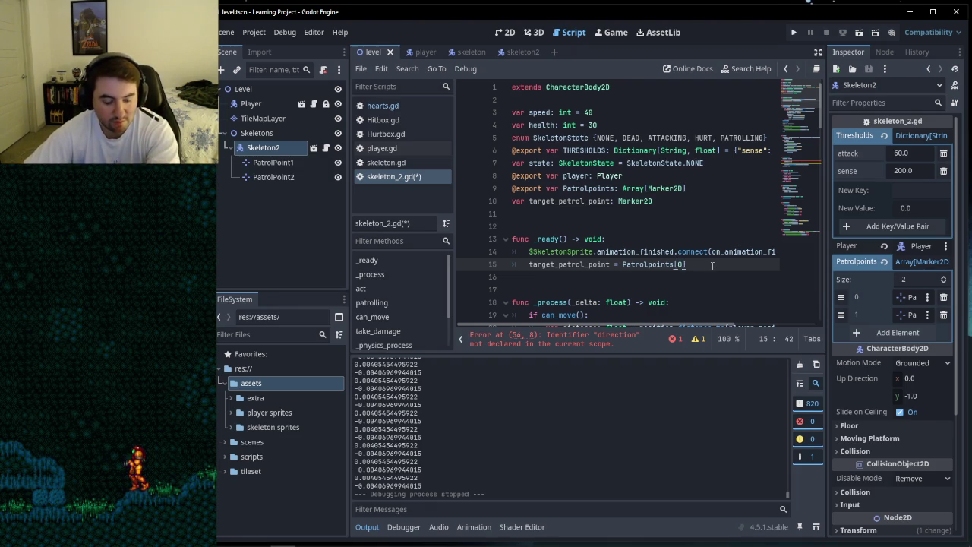
click(644, 264)
key(Right)
key(Right)
key(Right)
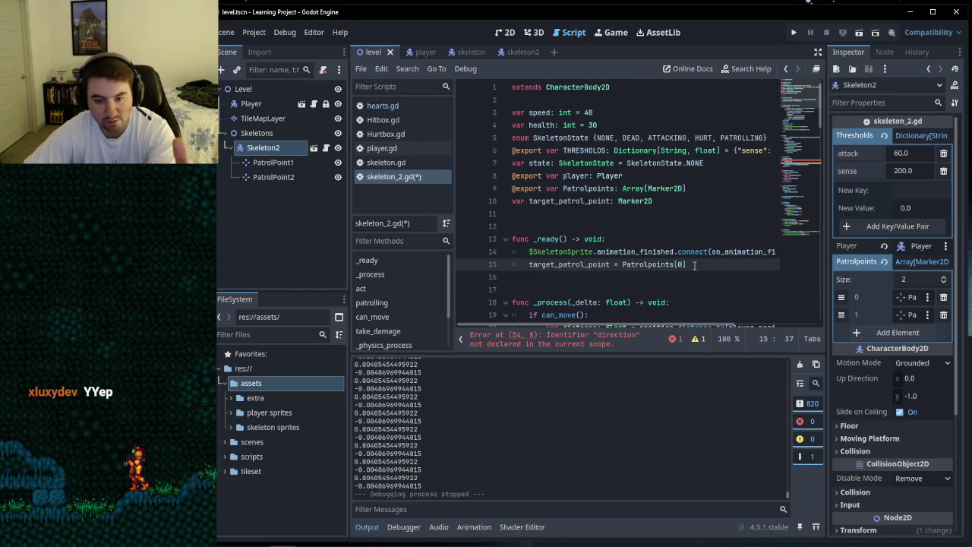
scroll(694, 265, down, 15)
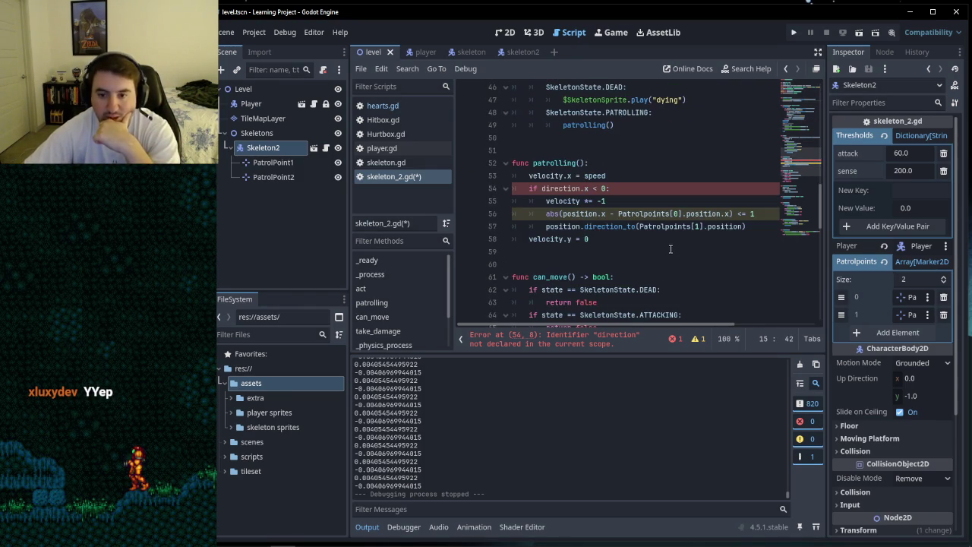
Step: Insert a blank line 54 in patrolling() right after velocity.x = speed
click(646, 235)
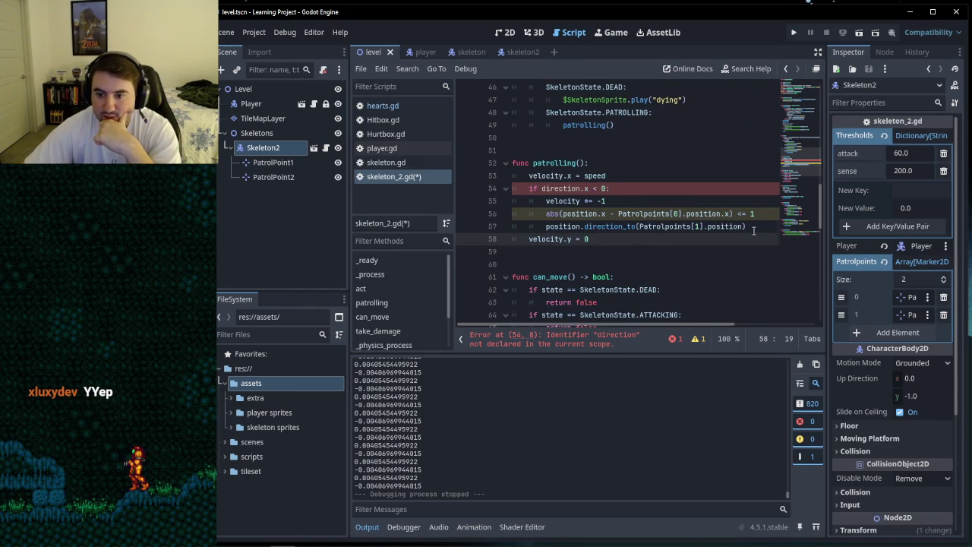
key(Up)
key(End)
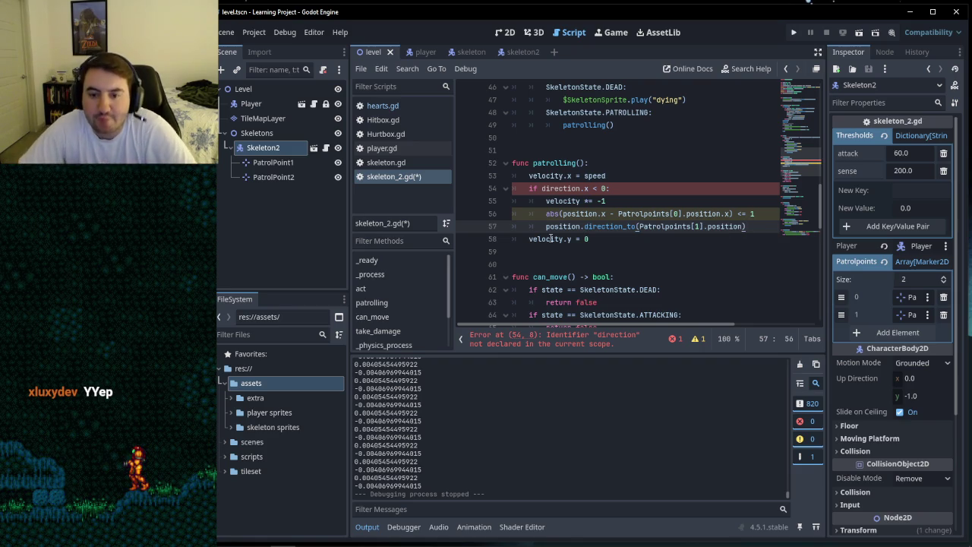
key(Up)
key(Up)
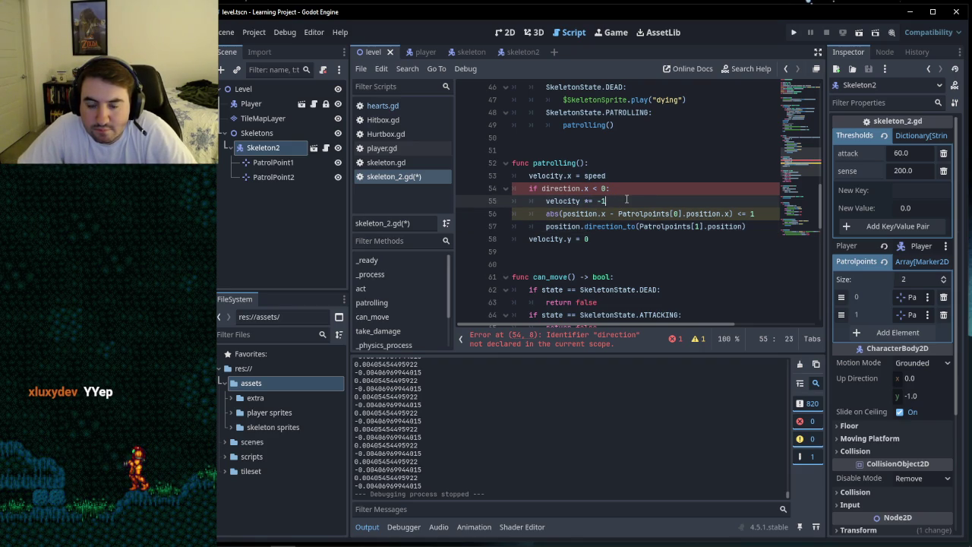
key(Up)
key(Up)
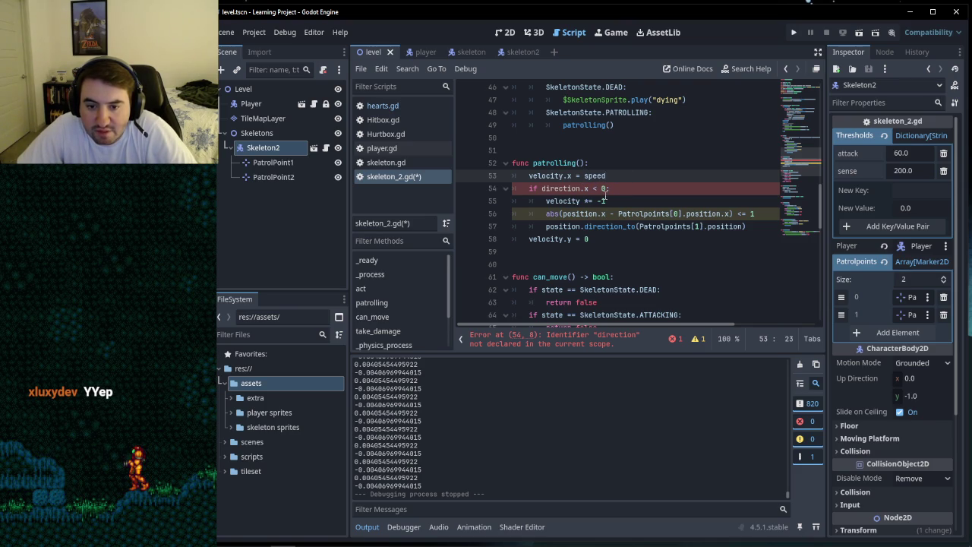
scroll(623, 194, up, 2)
scroll(634, 175, down, 3)
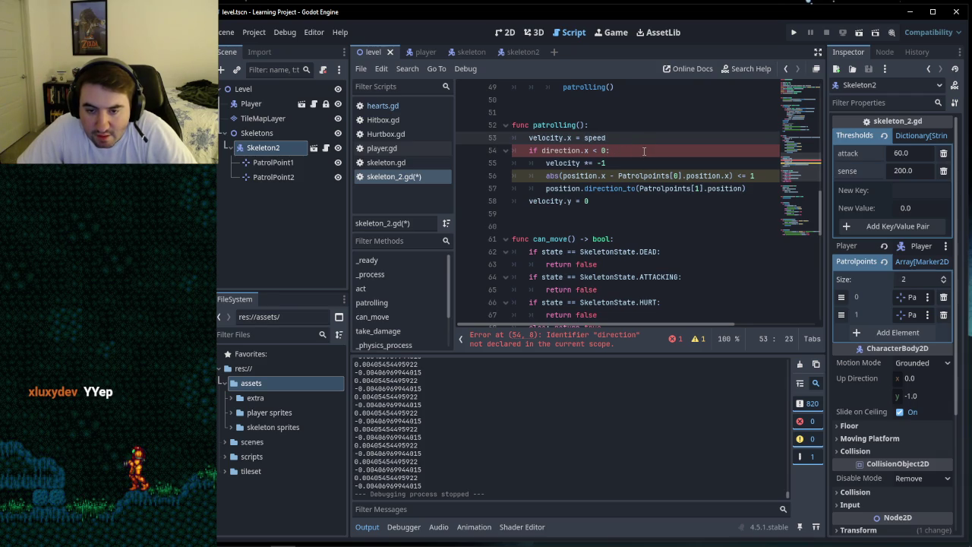
scroll(640, 149, up, 1)
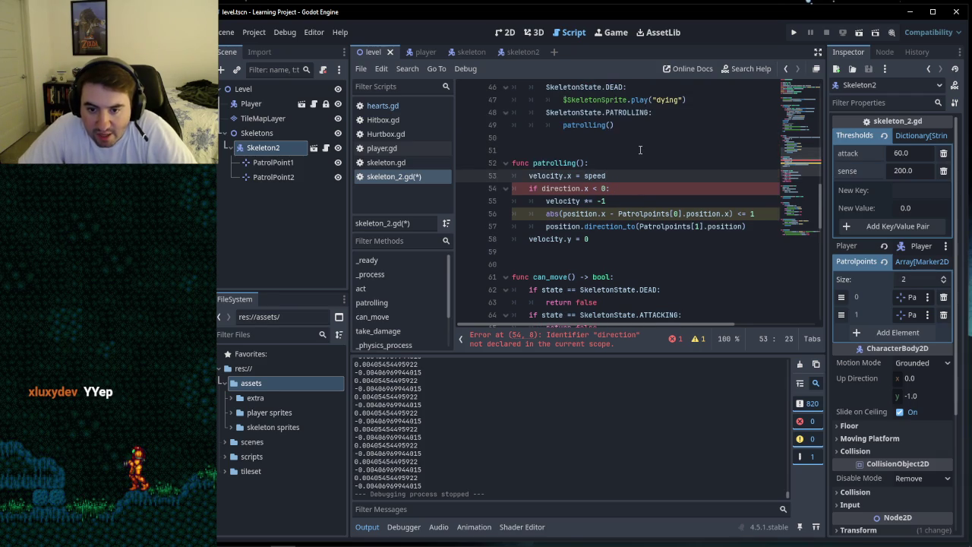
key(Return)
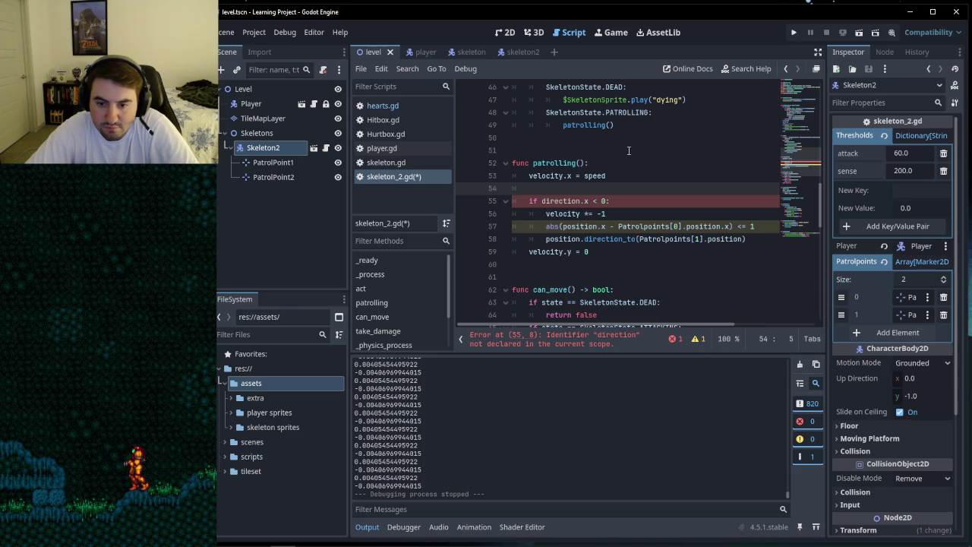
text(direct)
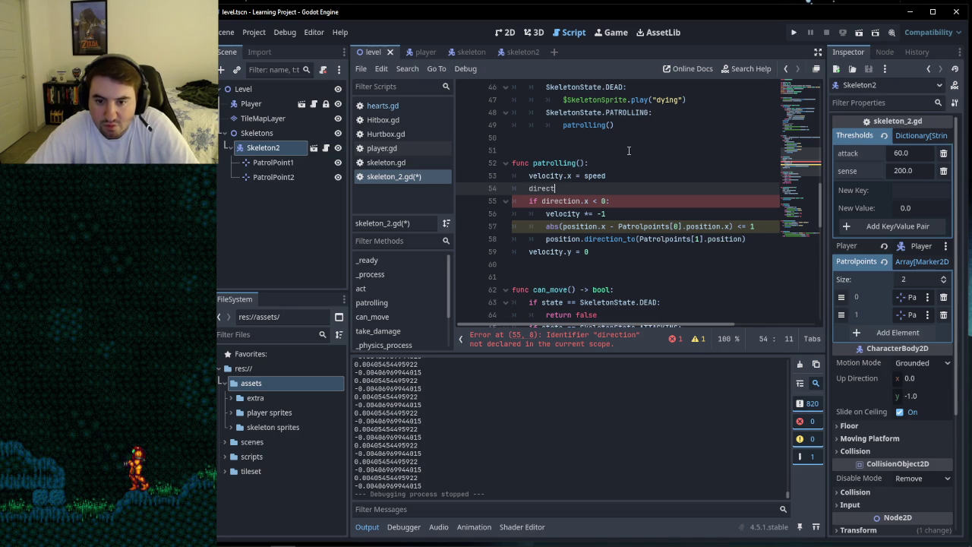
text(ion = )
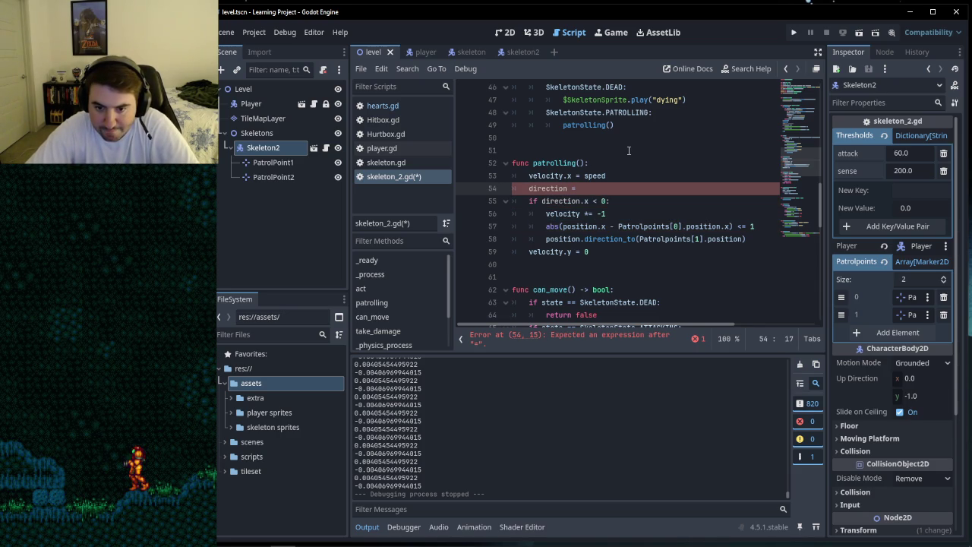
text(position.)
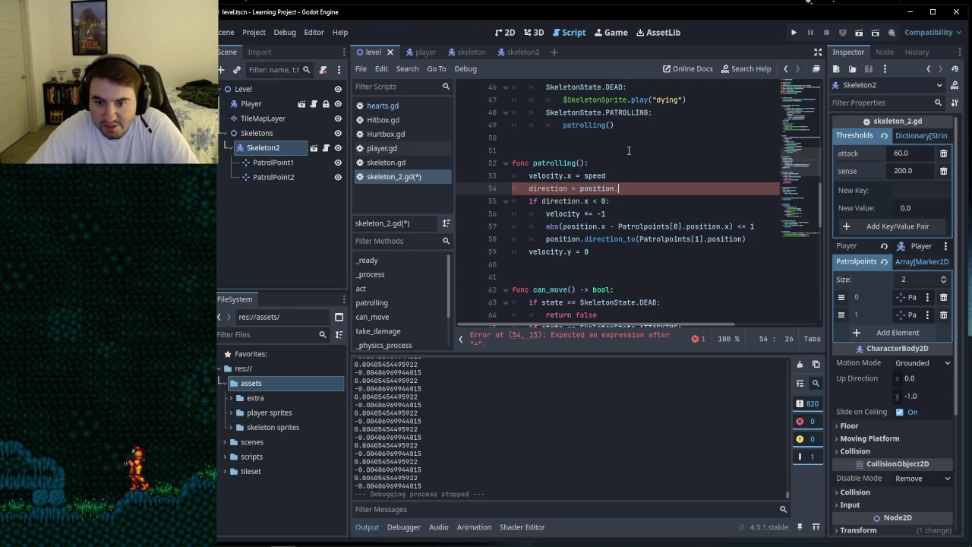
text(dire)
key(Return)
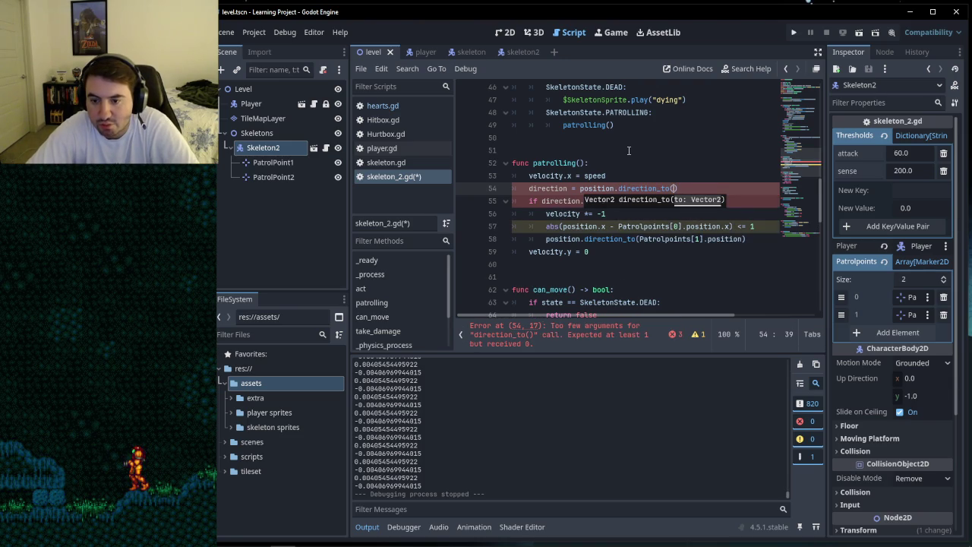
text(Pat)
key(Return)
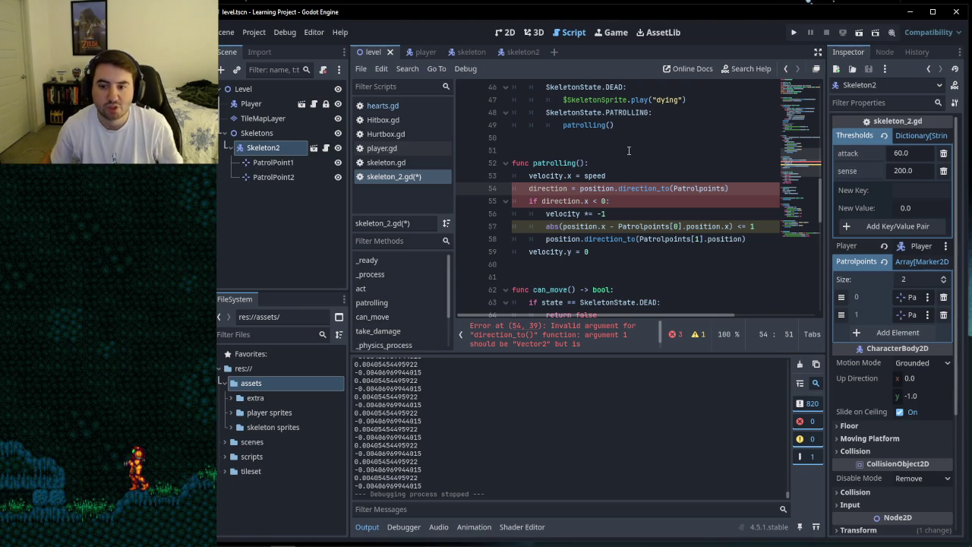
key(BackSpace)
key(BackSpace)
key(BackSpace)
key(BackSpace)
key(BackSpace)
key(BackSpace)
text(tar)
key(Return)
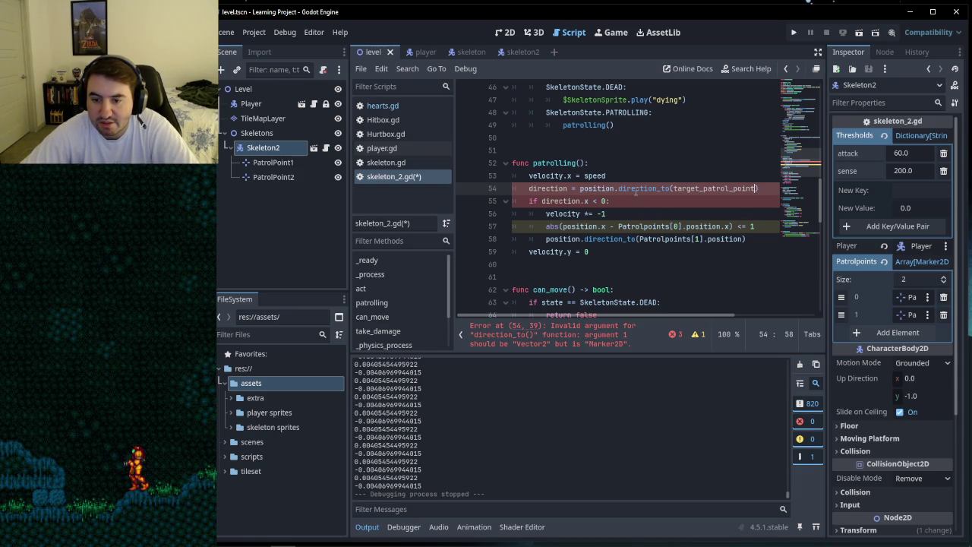
mouse_move(636, 191)
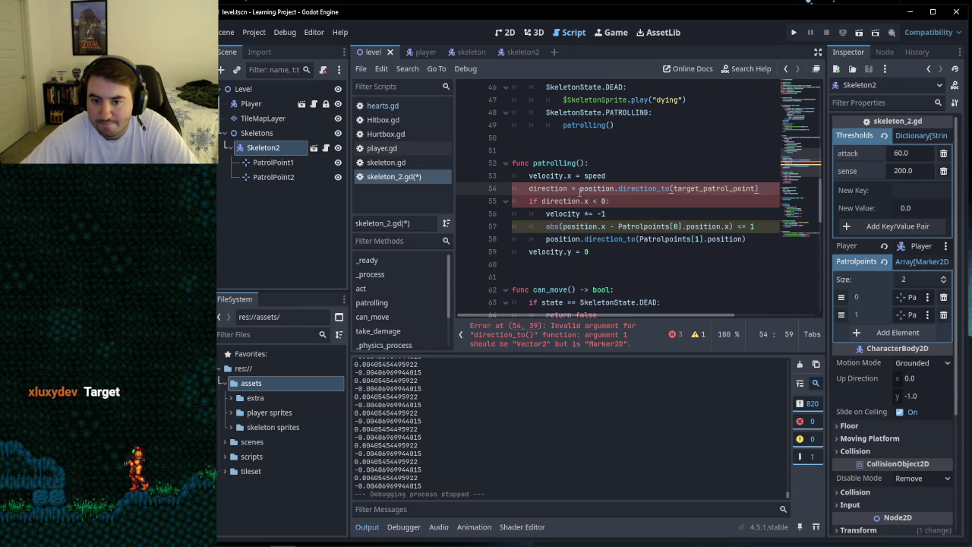
mouse_move(594, 190)
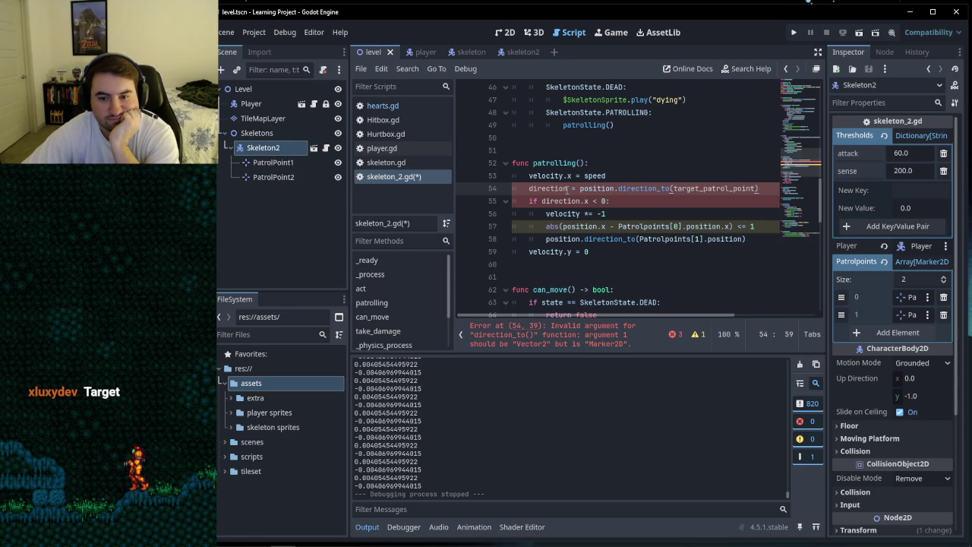
scroll(566, 189, up, 15)
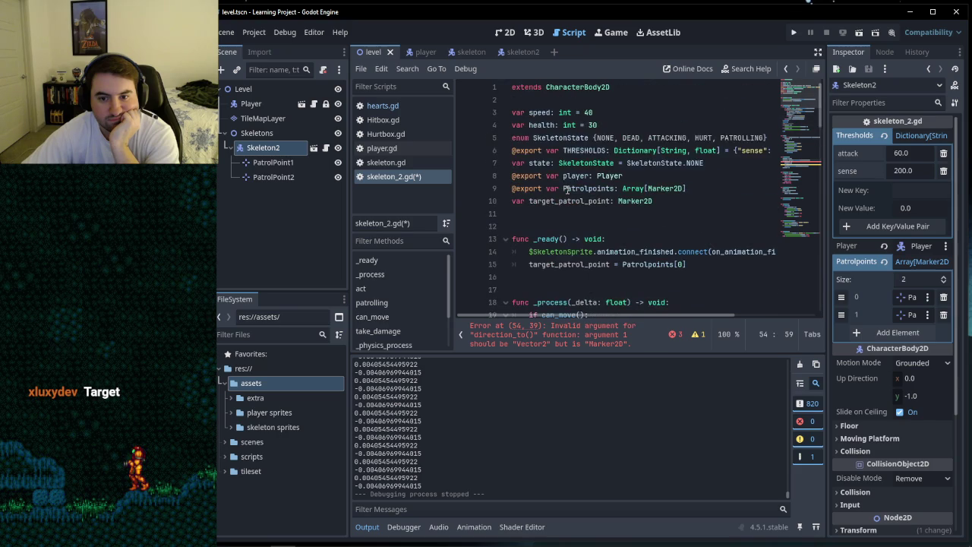
Step: Prefix direction with 'var' and add ': Vector2' to declare it on line 54
scroll(566, 191, down, 5)
scroll(567, 190, down, 11)
click(530, 149)
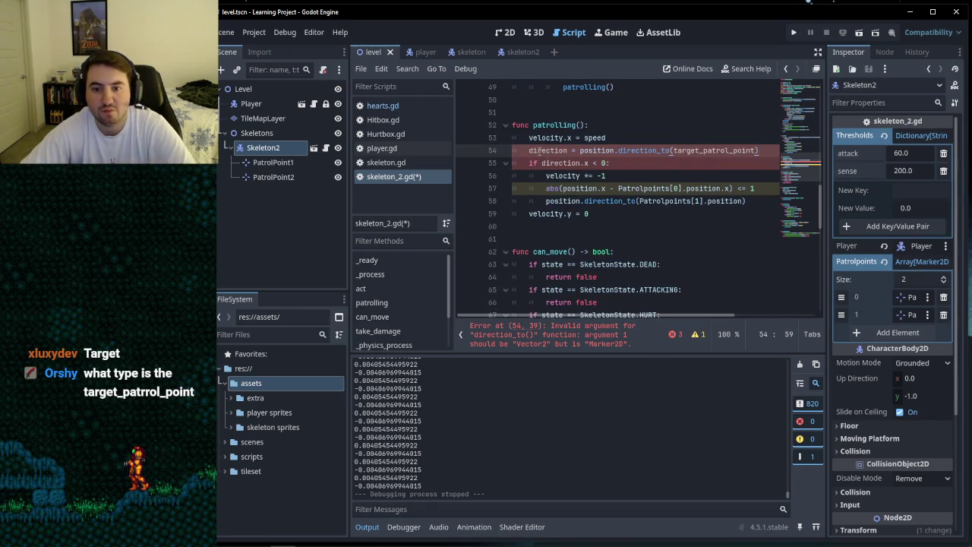
text(var)
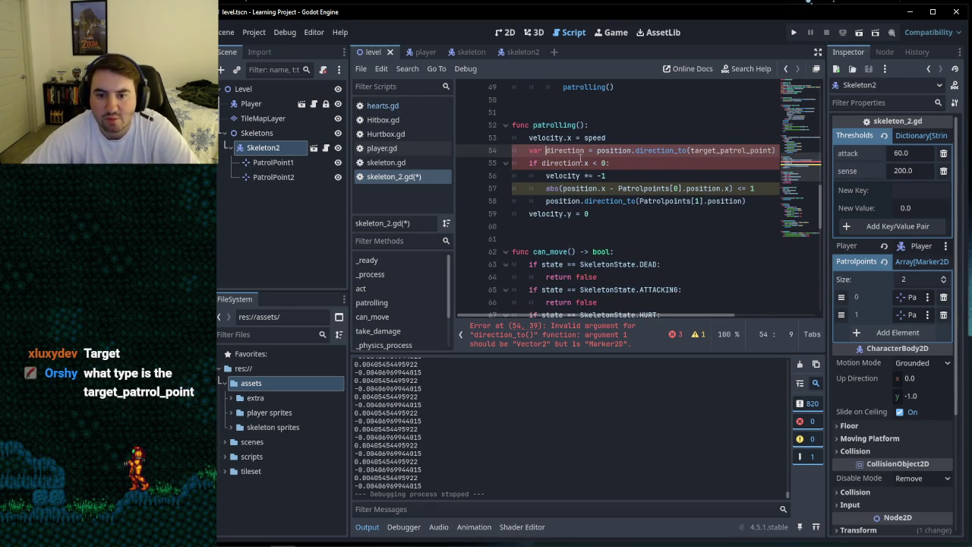
click(584, 151)
text(: Vec)
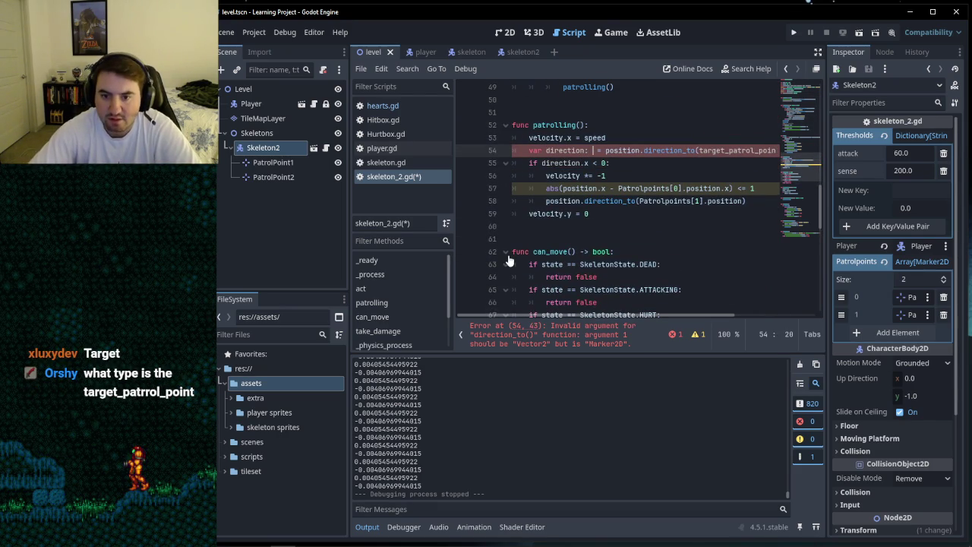
text(tor2)
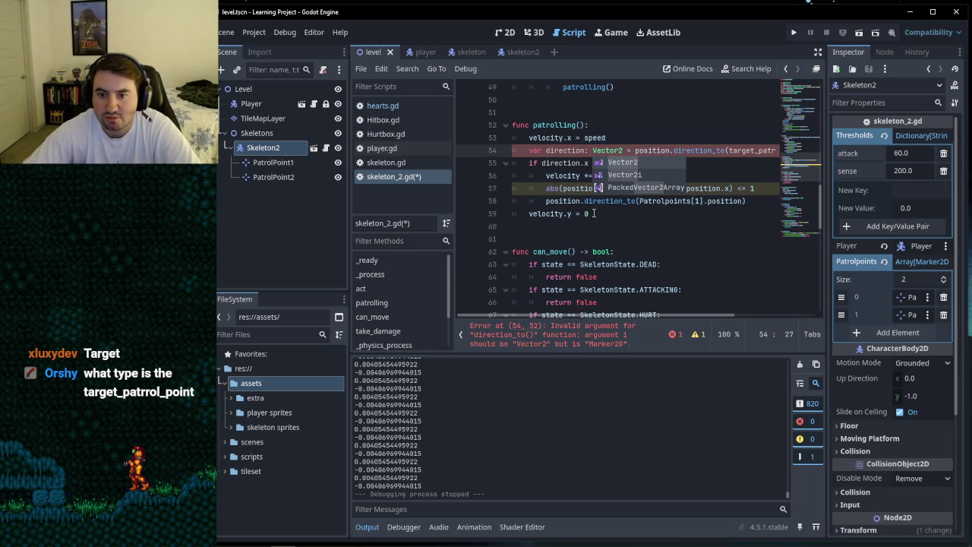
drag(654, 150, 778, 144)
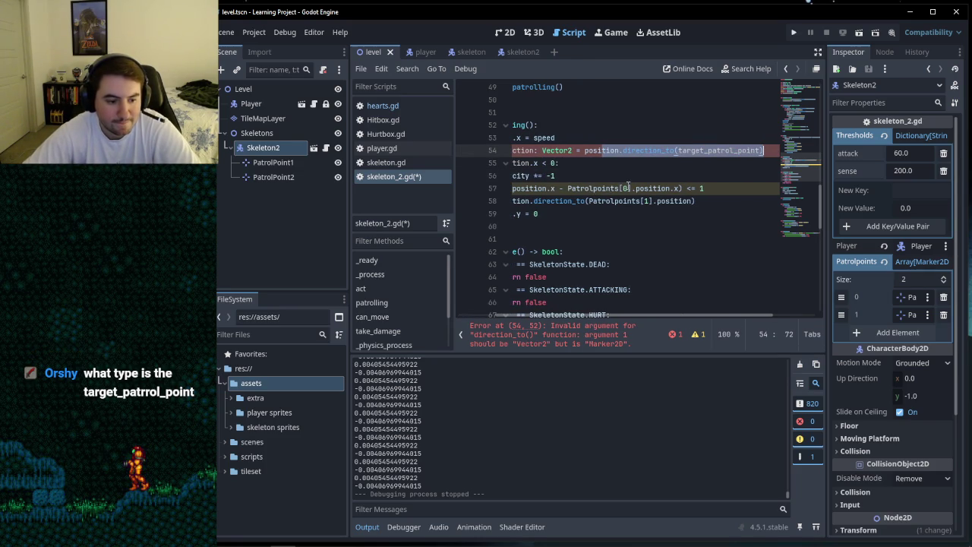
click(655, 176)
Step: Select the Patrolpoints and target_patrol_point declarations at the top to review them
scroll(659, 160, up, 15)
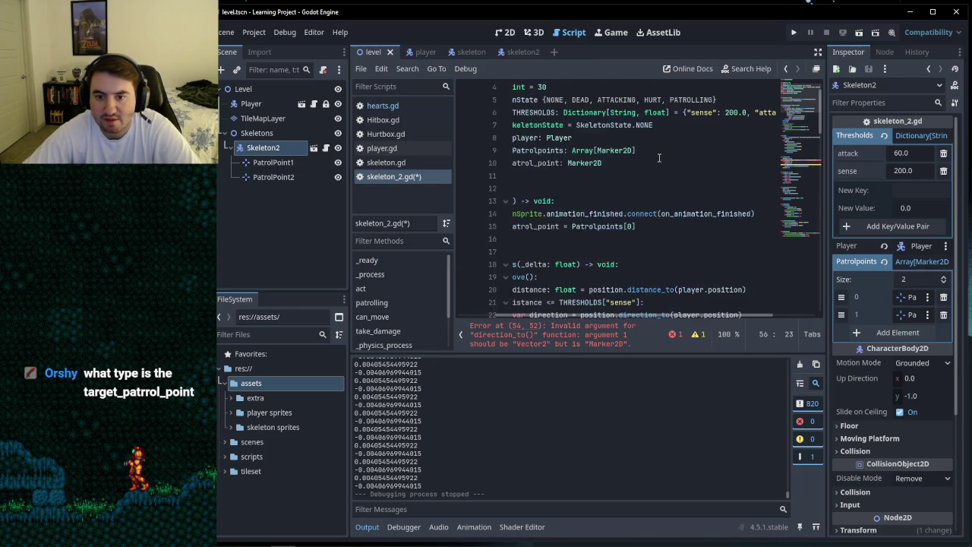
scroll(659, 157, up, 1)
drag(653, 201, 427, 190)
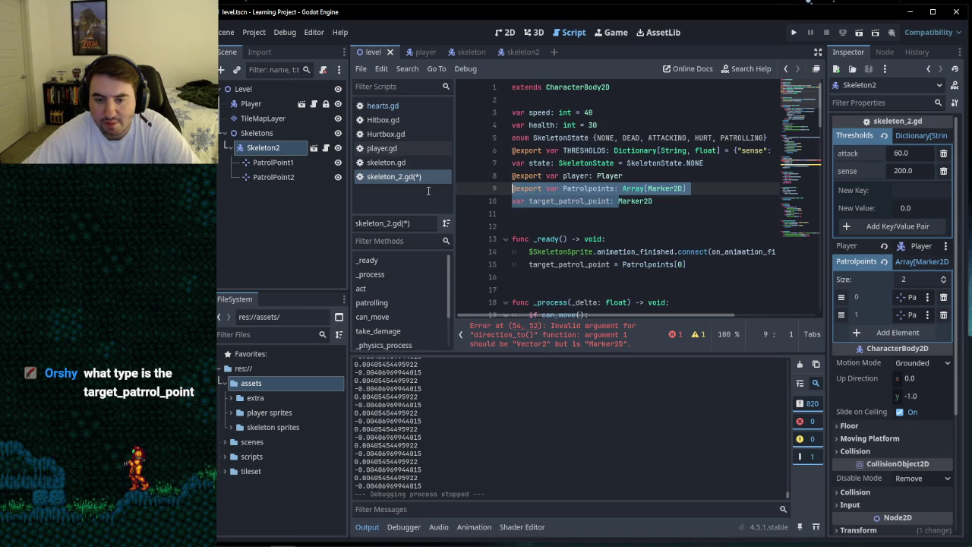
click(659, 211)
scroll(683, 207, down, 15)
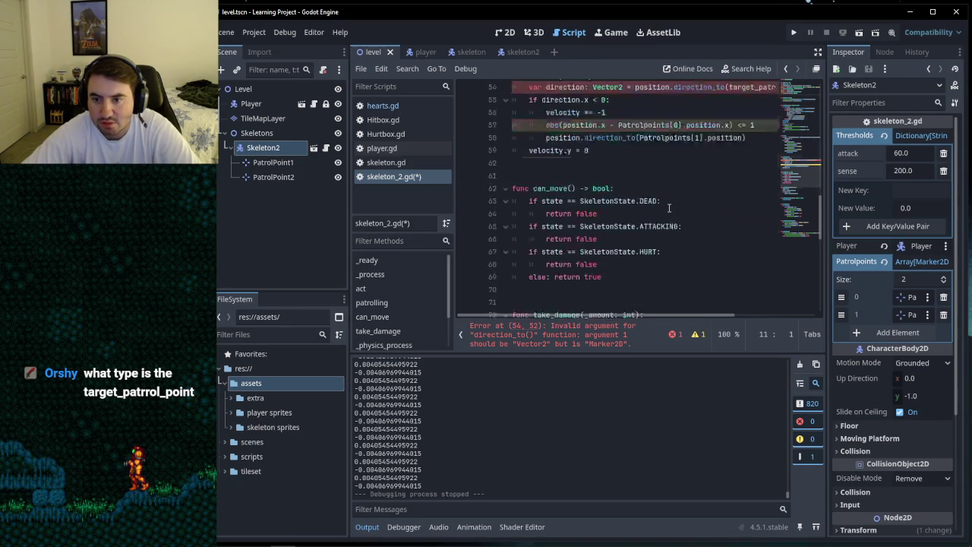
Step: Cut the misplaced direction_to text off line 53 and paste it into line 55
drag(707, 204, 885, 216)
mouse_move(659, 198)
mouse_down()
mouse_move(659, 189)
mouse_move(605, 175)
mouse_up()
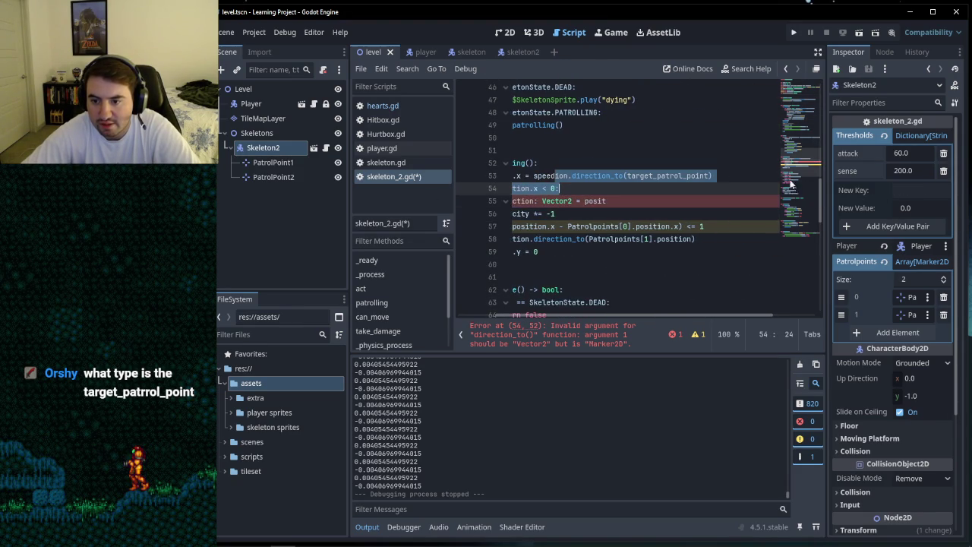
drag(663, 190, 447, 182)
click(611, 188)
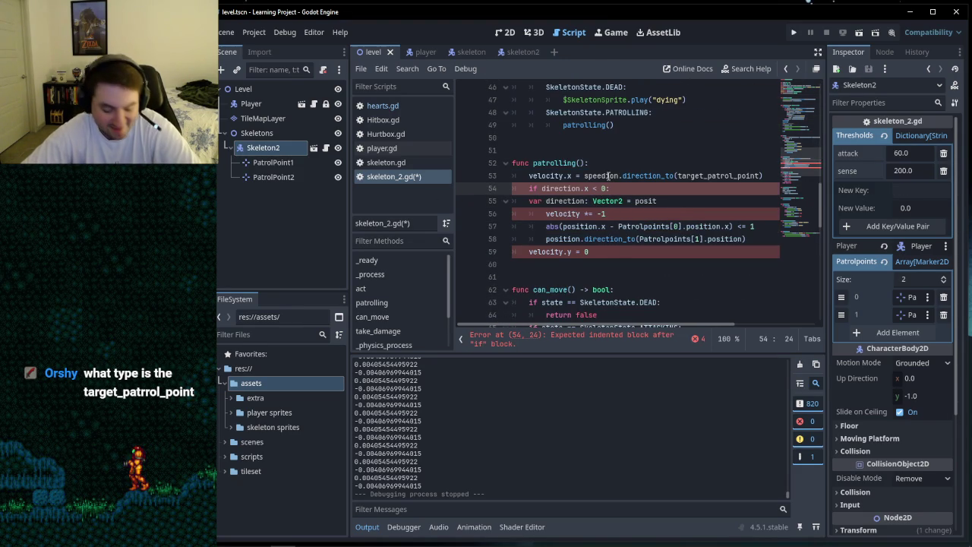
drag(605, 176, 767, 176)
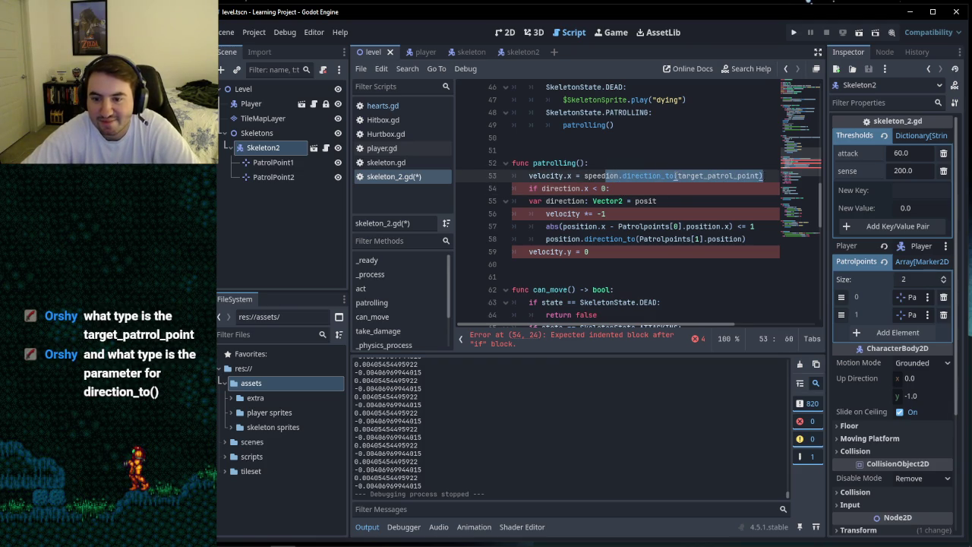
right_click(675, 175)
click(691, 237)
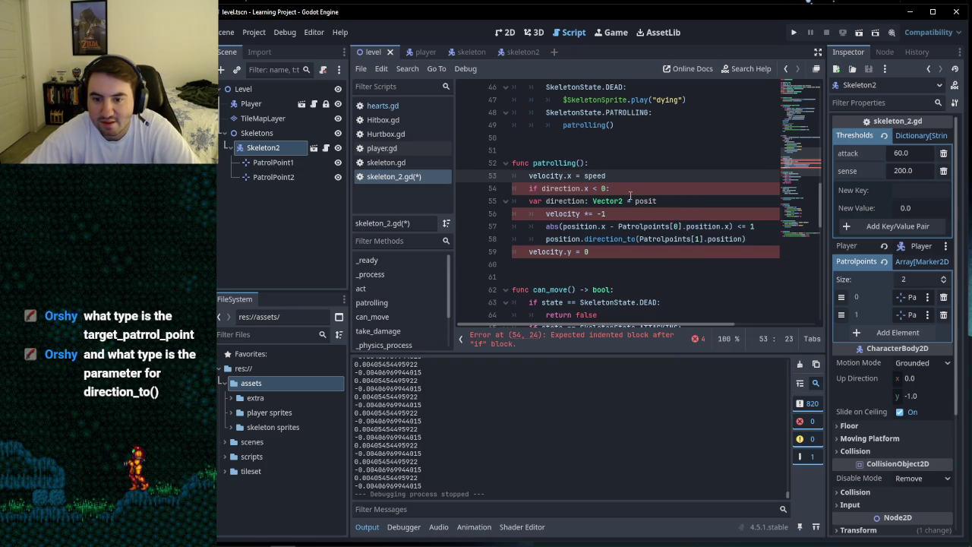
right_click(665, 201)
click(686, 291)
Step: Move the 'var direction: Vector2' line up to line 54, directly above 'if direction.x < 0:'
click(634, 189)
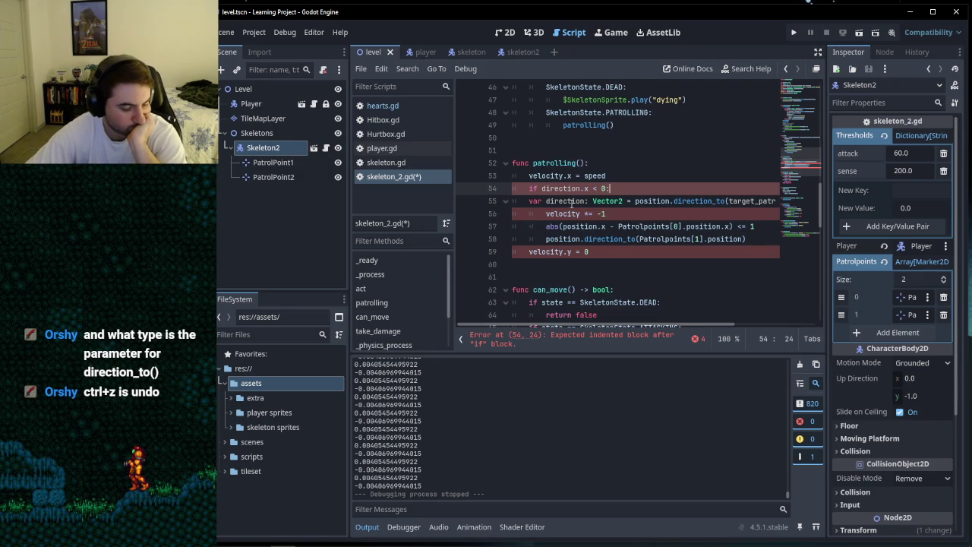
mouse_move(684, 203)
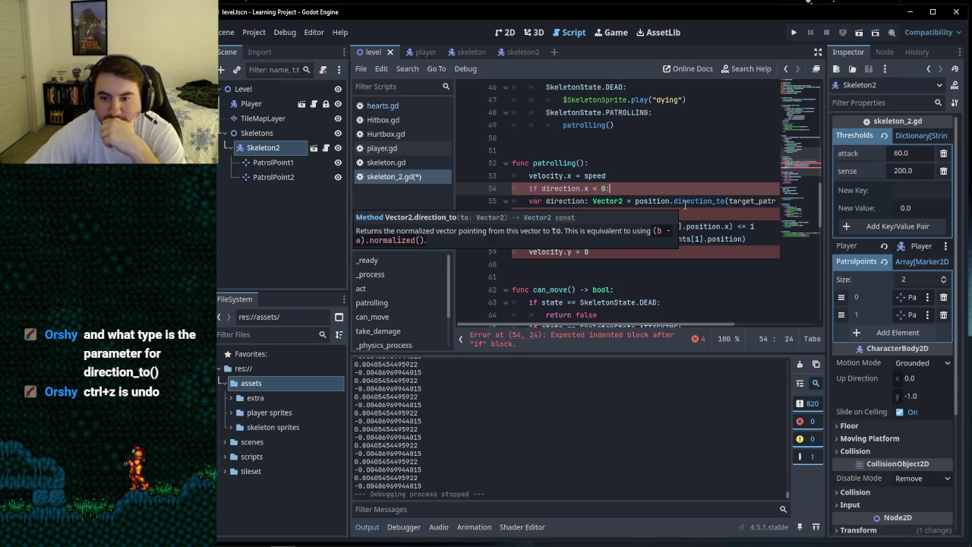
mouse_move(684, 201)
mouse_down()
mouse_move(544, 188)
mouse_move(499, 195)
mouse_move(782, 198)
mouse_up()
click(680, 198)
right_click(741, 199)
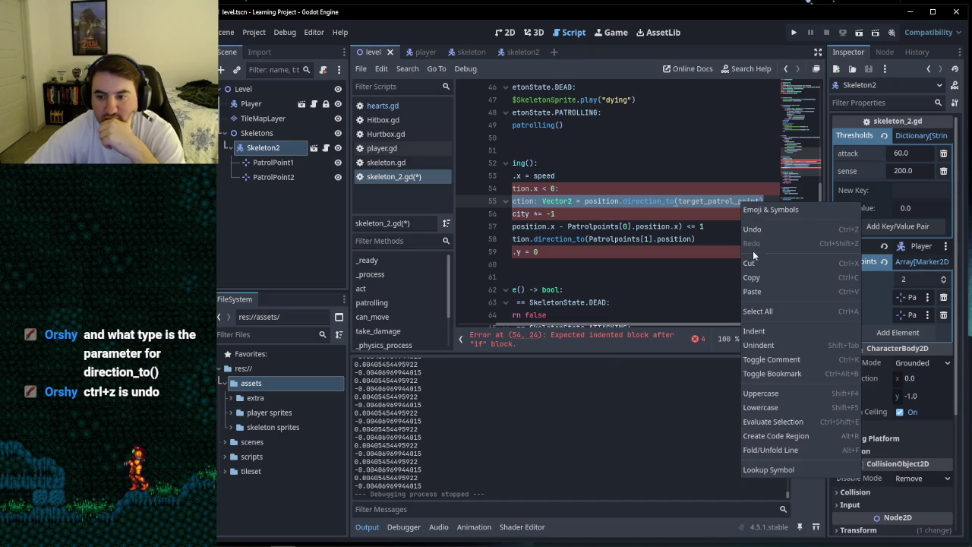
click(755, 247)
key(ctrl+z)
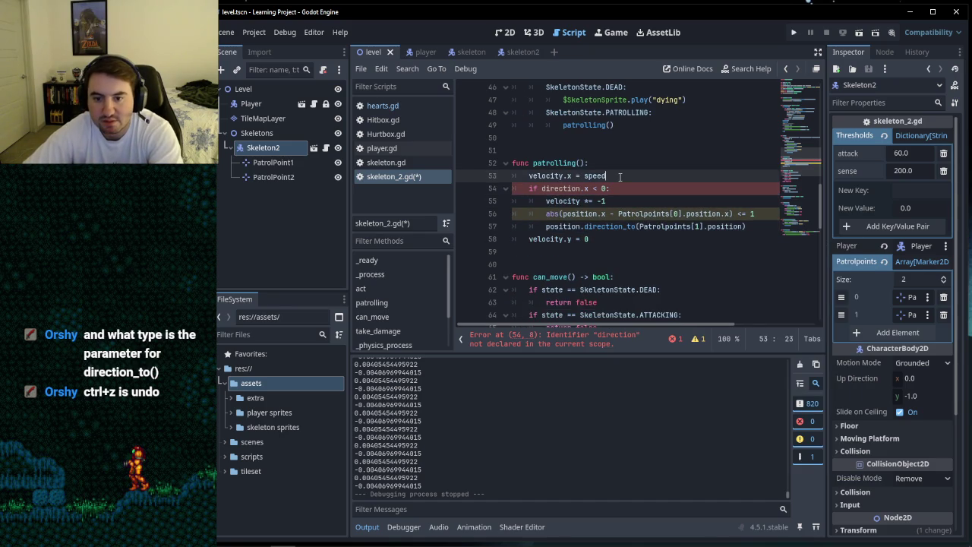
right_click(580, 192)
click(605, 278)
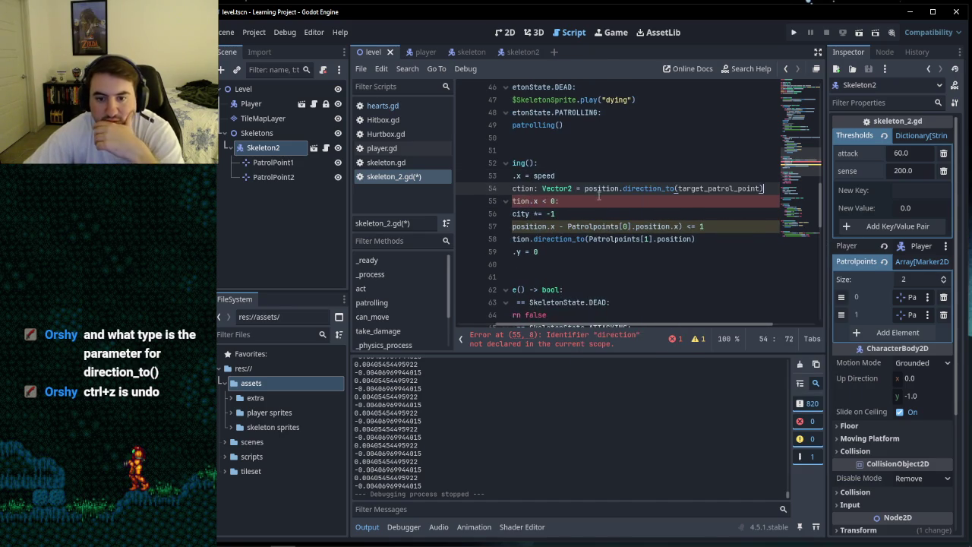
click(619, 175)
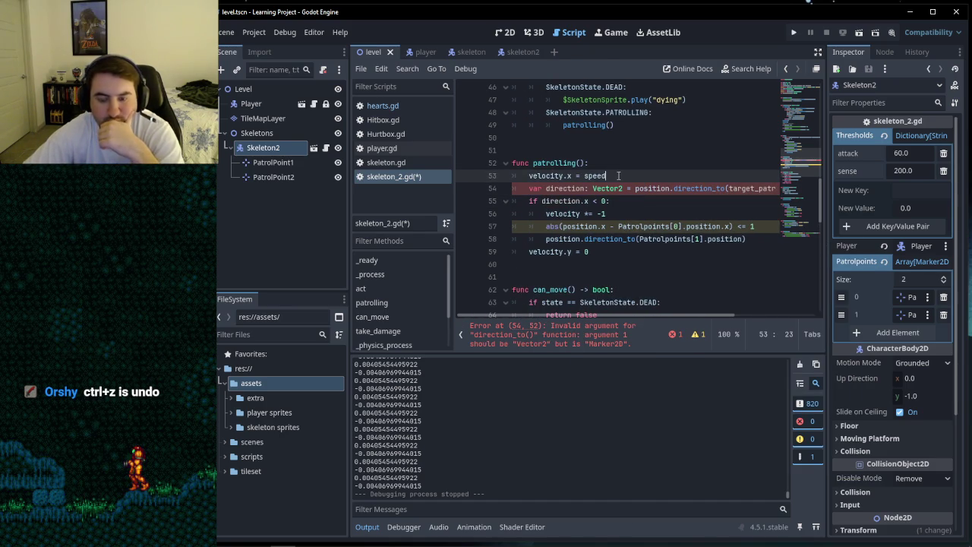
mouse_move(395, 540)
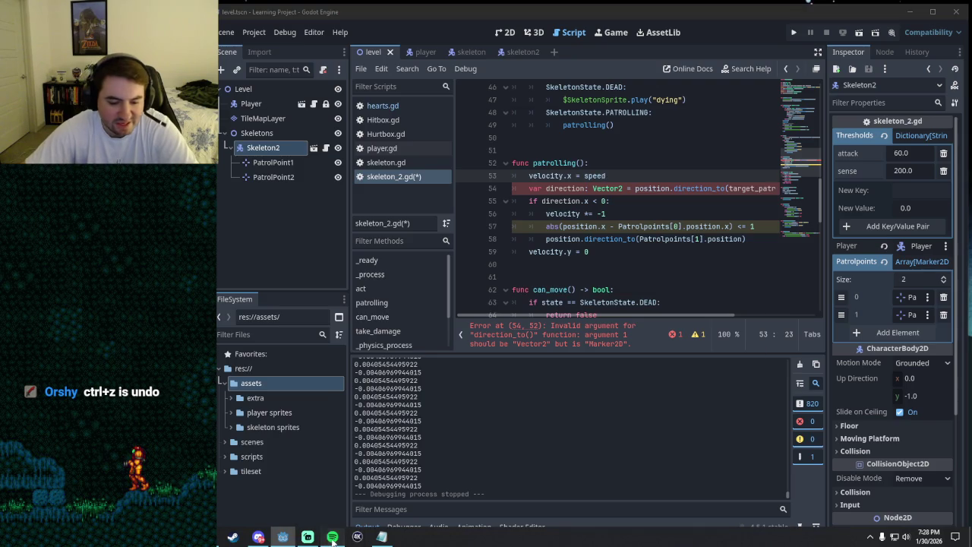
click(331, 537)
click(532, 459)
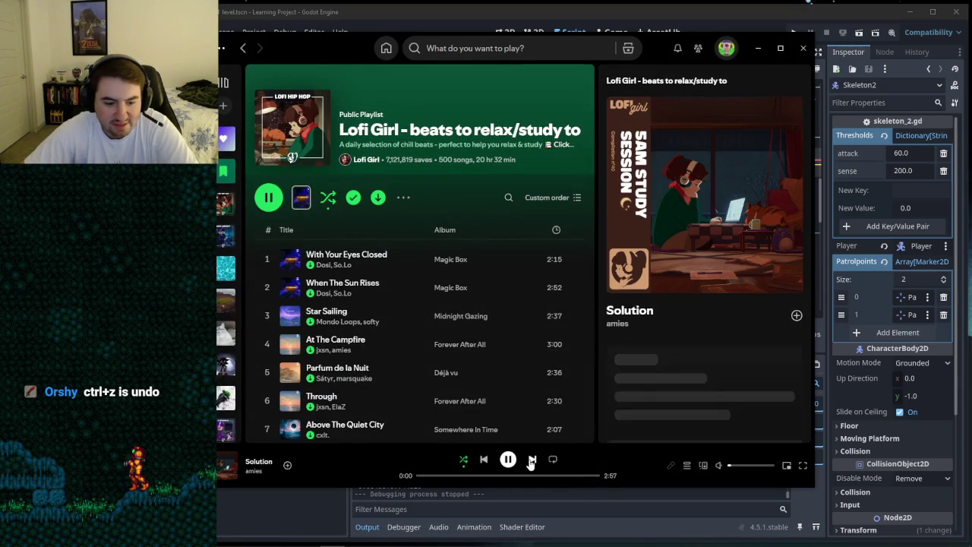
click(757, 47)
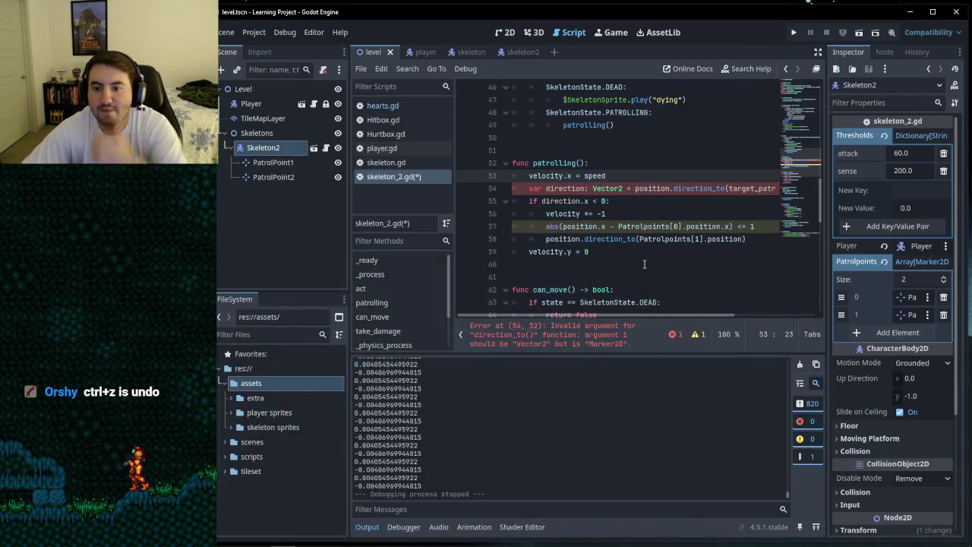
click(621, 197)
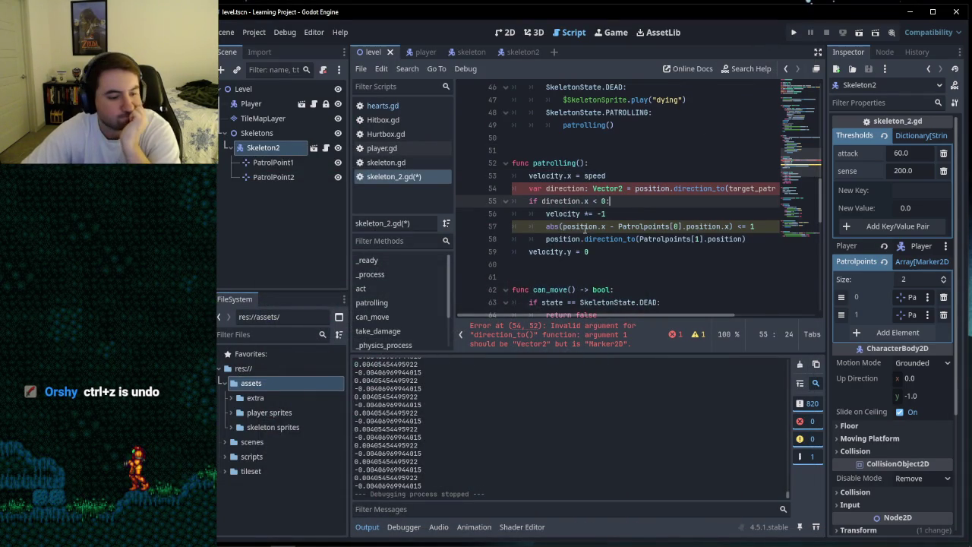
mouse_move(642, 188)
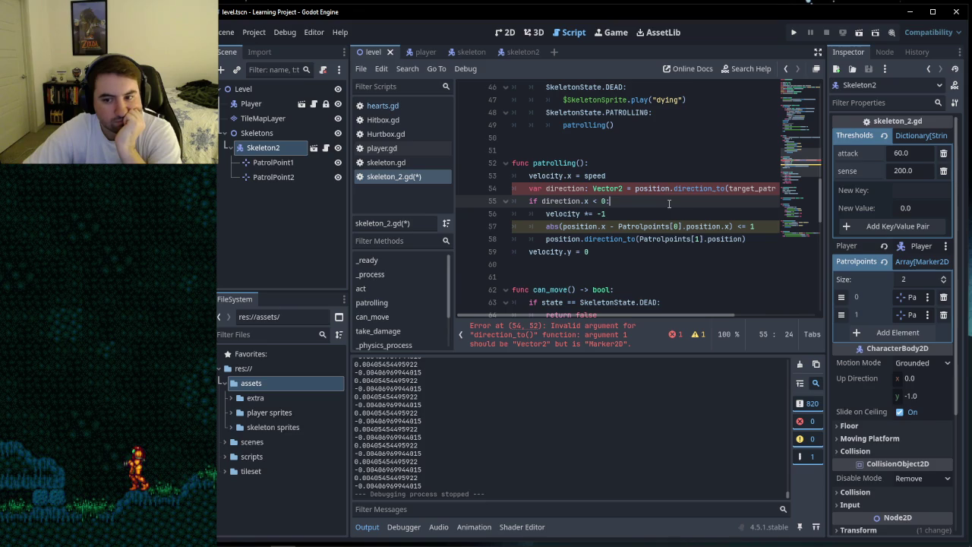
mouse_move(699, 187)
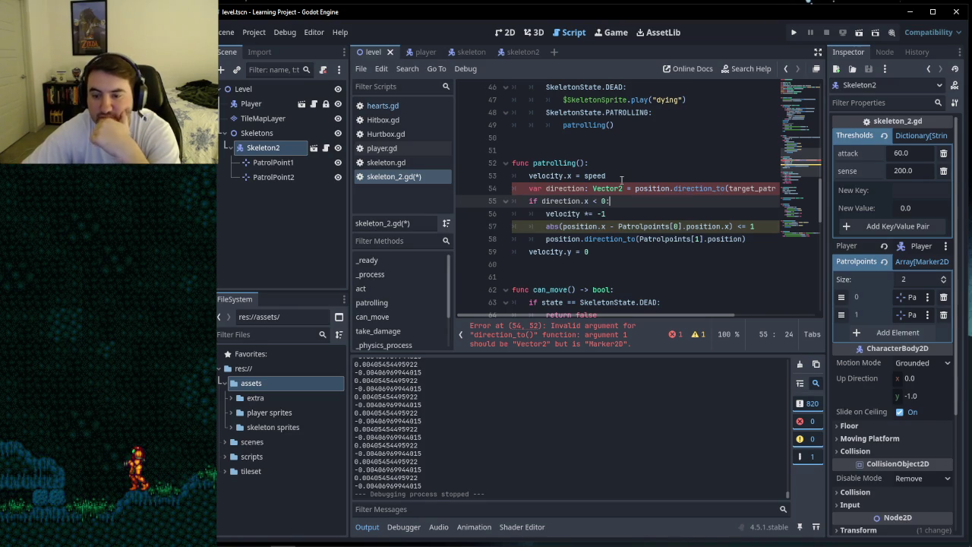
click(578, 188)
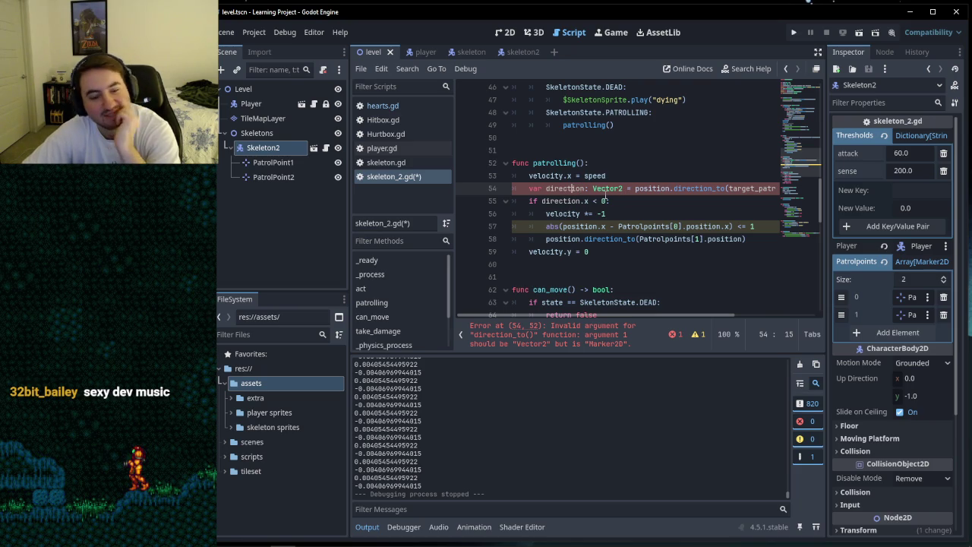
drag(571, 189, 781, 190)
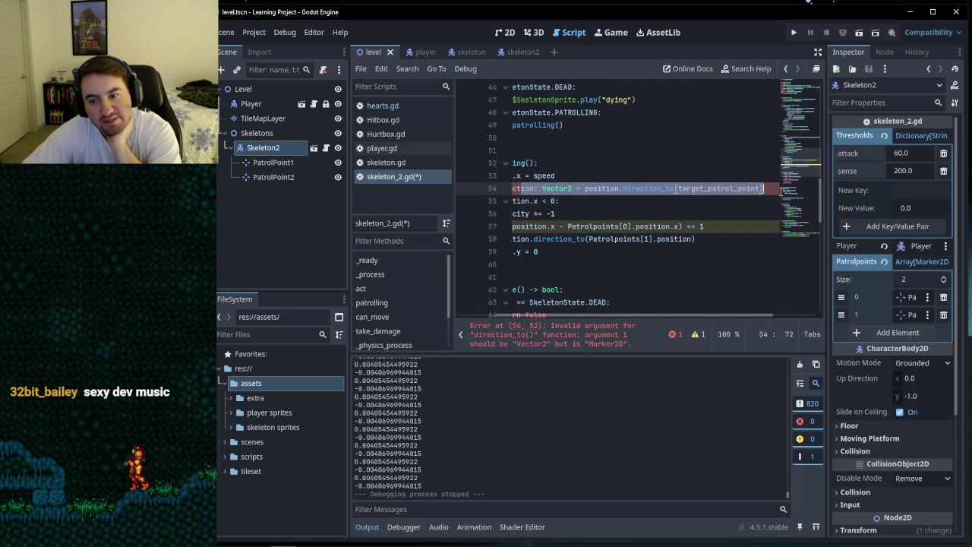
click(760, 188)
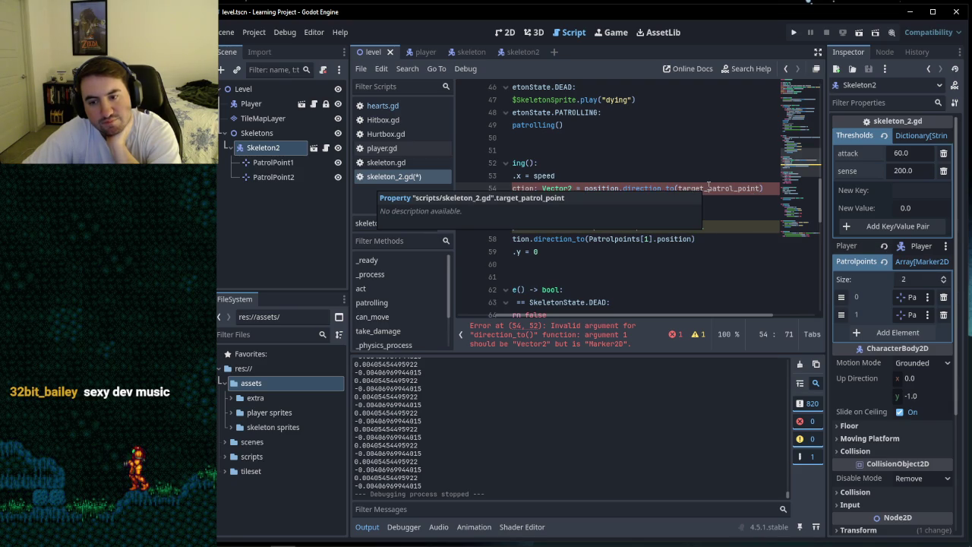
scroll(710, 190, up, 15)
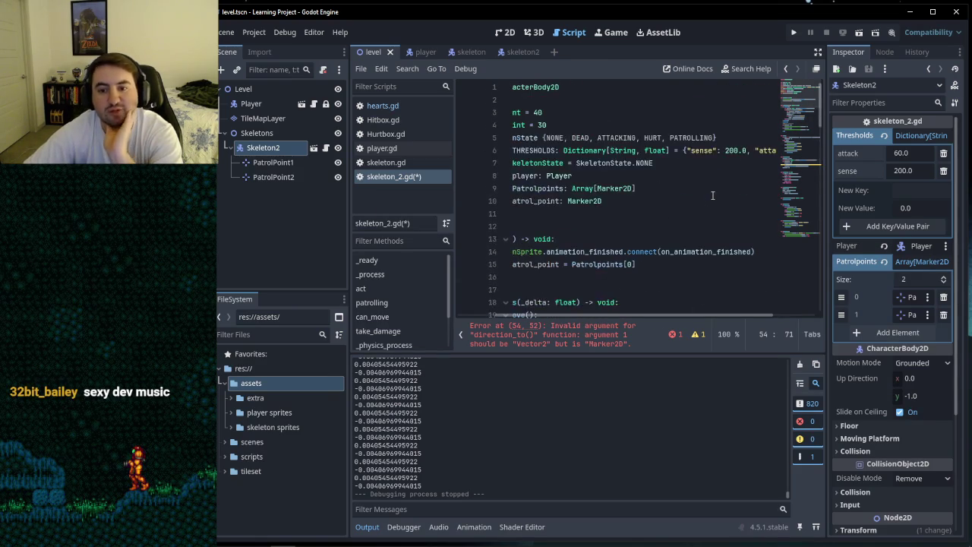
Step: Switch the script editor to distraction-free mode and scroll to patrolling()
click(620, 195)
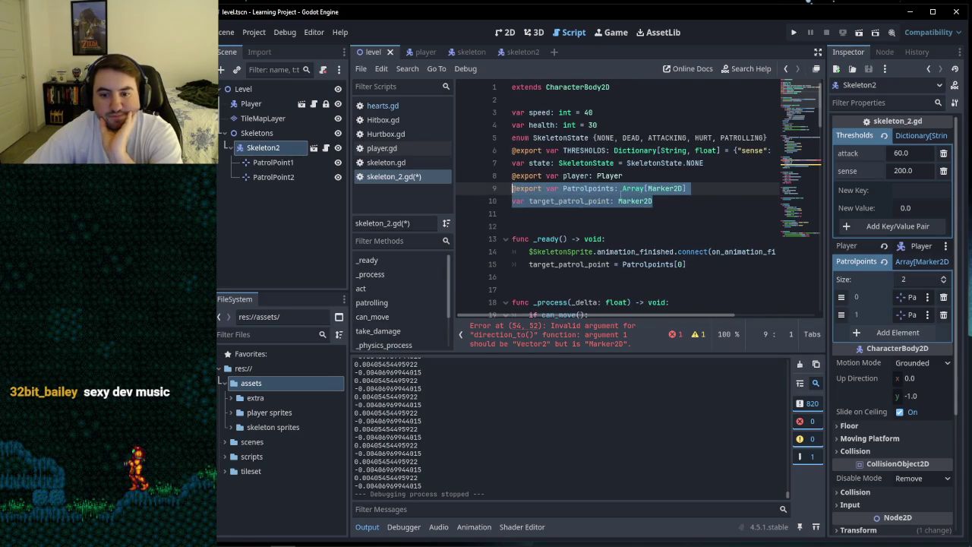
scroll(703, 200, down, 6)
scroll(703, 200, down, 10)
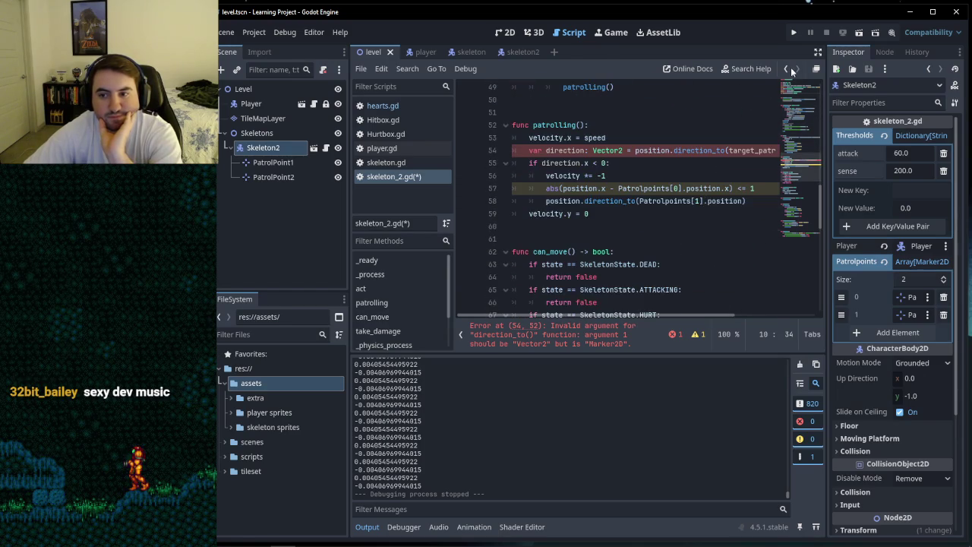
click(818, 52)
scroll(603, 211, up, 3)
scroll(608, 210, down, 2)
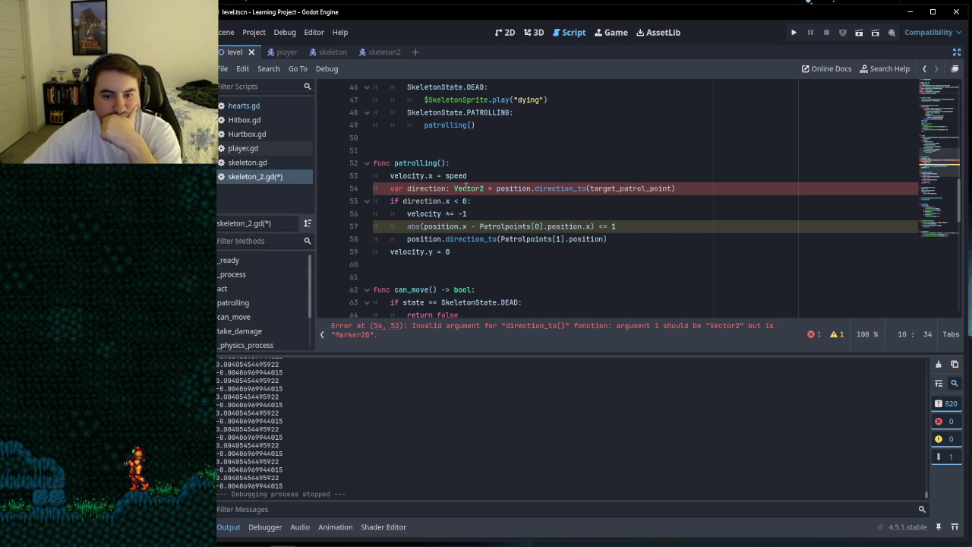
Step: Read the Vector2 and direction_to documentation tooltips, then place the caret after direction on line 54
mouse_move(466, 186)
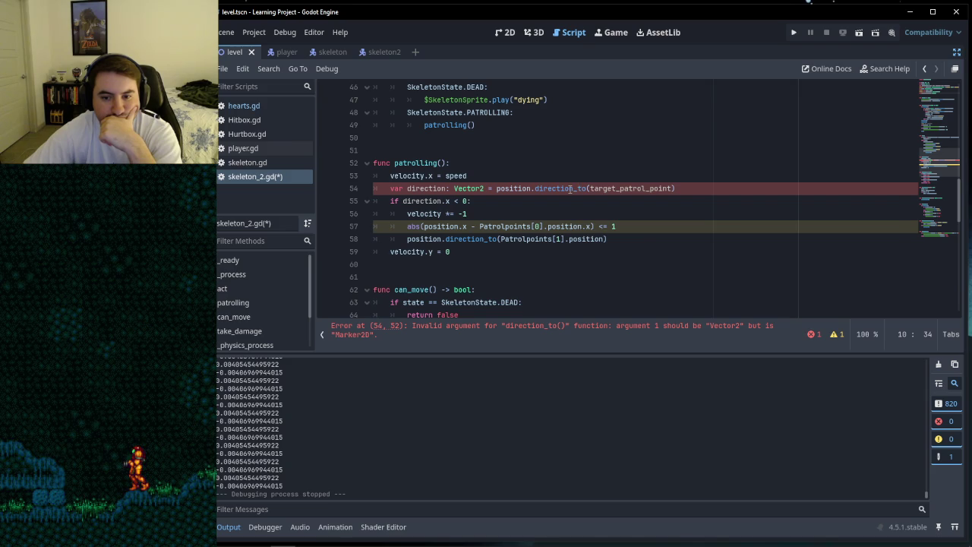
mouse_move(570, 188)
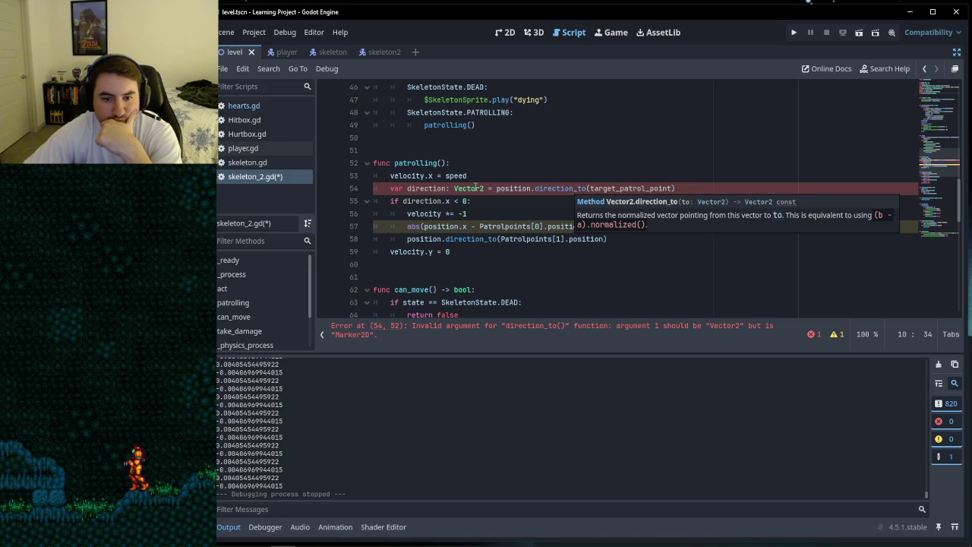
click(501, 200)
click(456, 188)
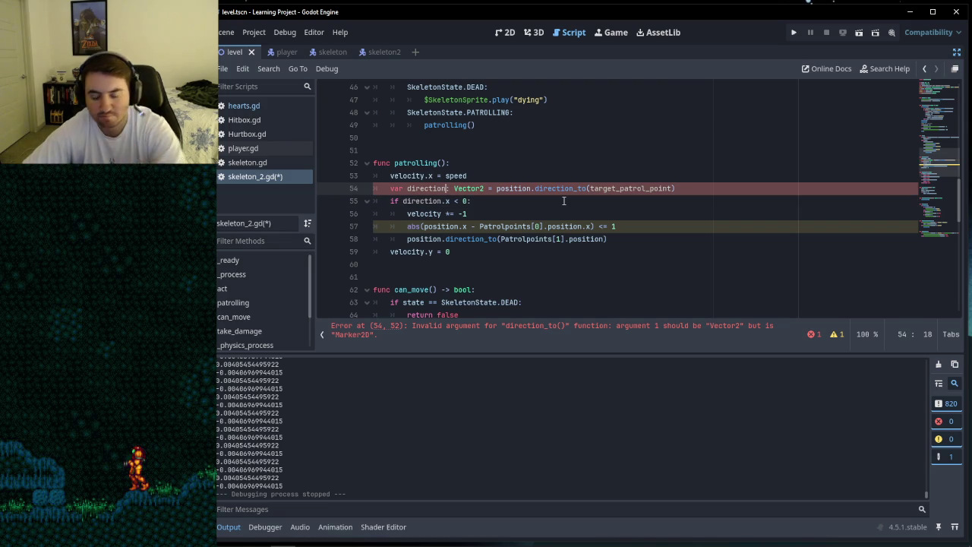
Step: Change line 54's declaration to 'direction.x' and check the Vector2 tooltip
text(.x)
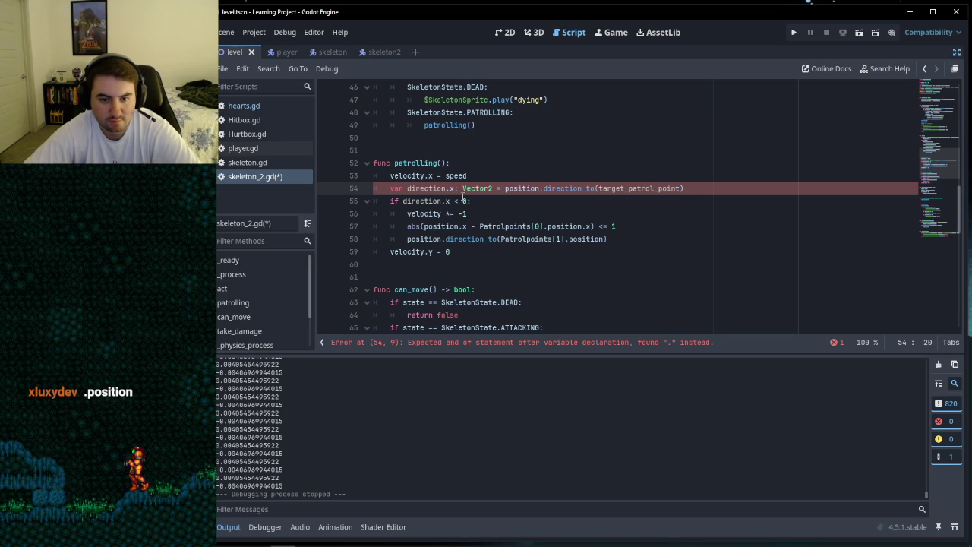
mouse_move(472, 183)
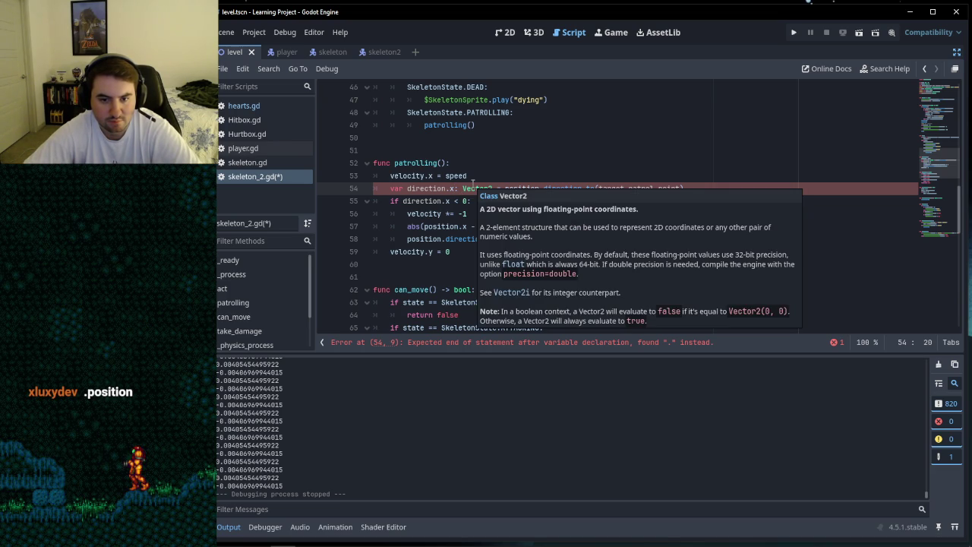
click(465, 200)
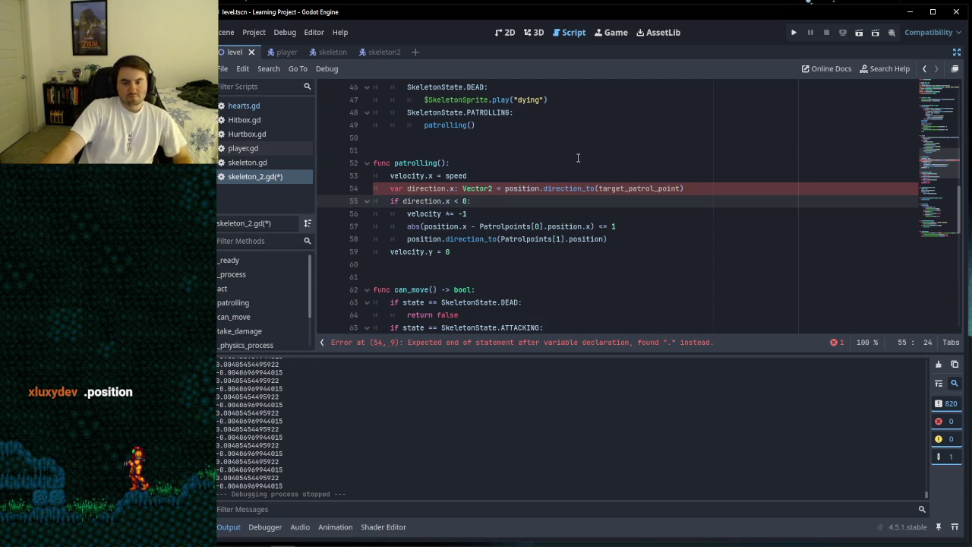
Step: Inspect lines 52–55 and the direction_to argument to examine the end-of-statement error
click(486, 174)
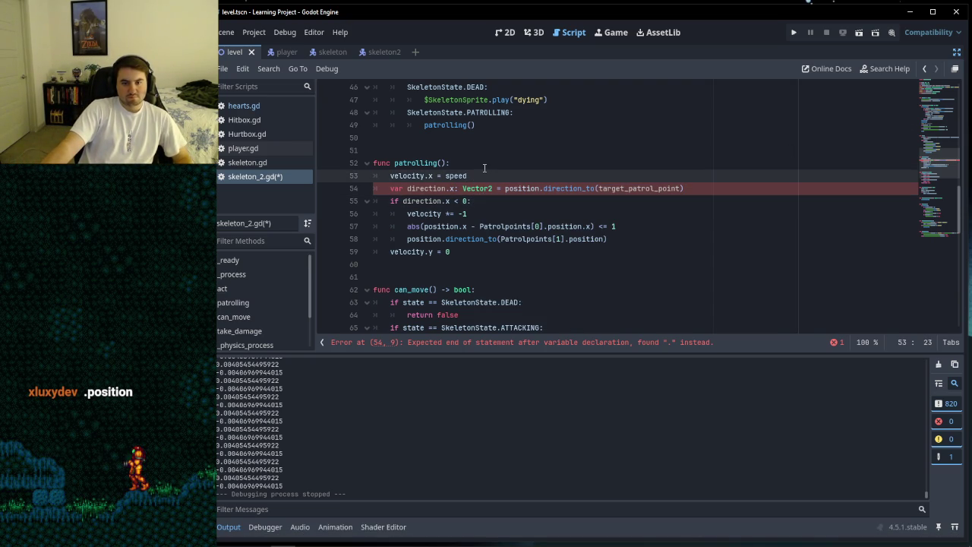
click(480, 163)
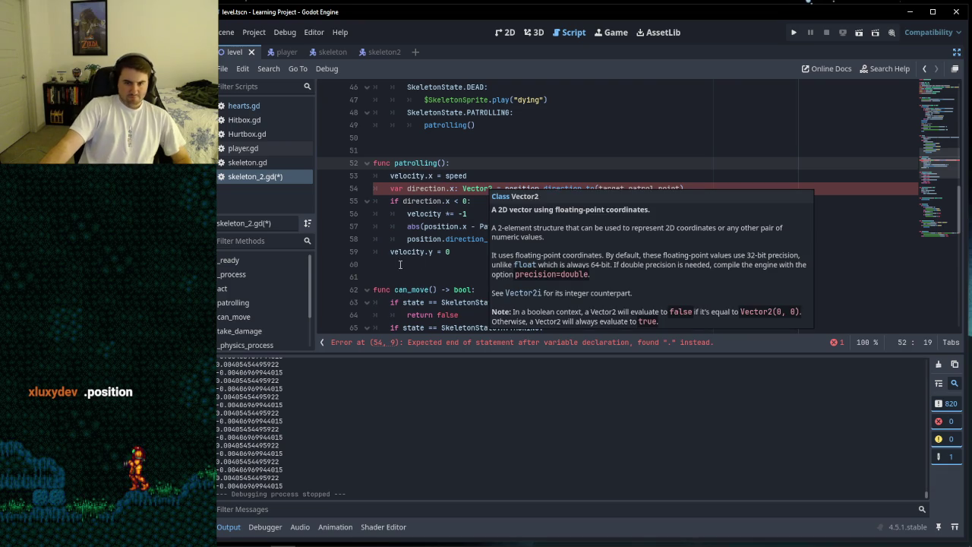
click(489, 201)
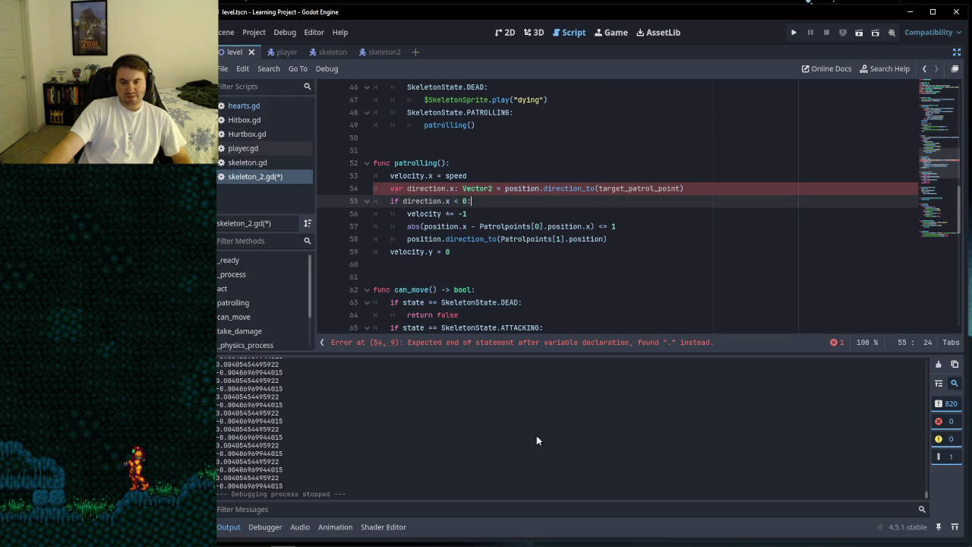
click(565, 188)
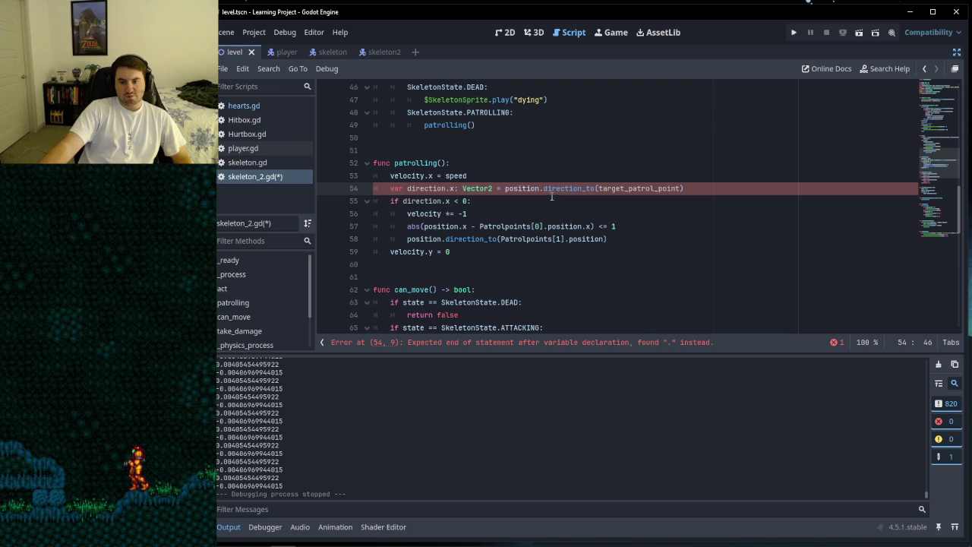
click(548, 188)
click(555, 201)
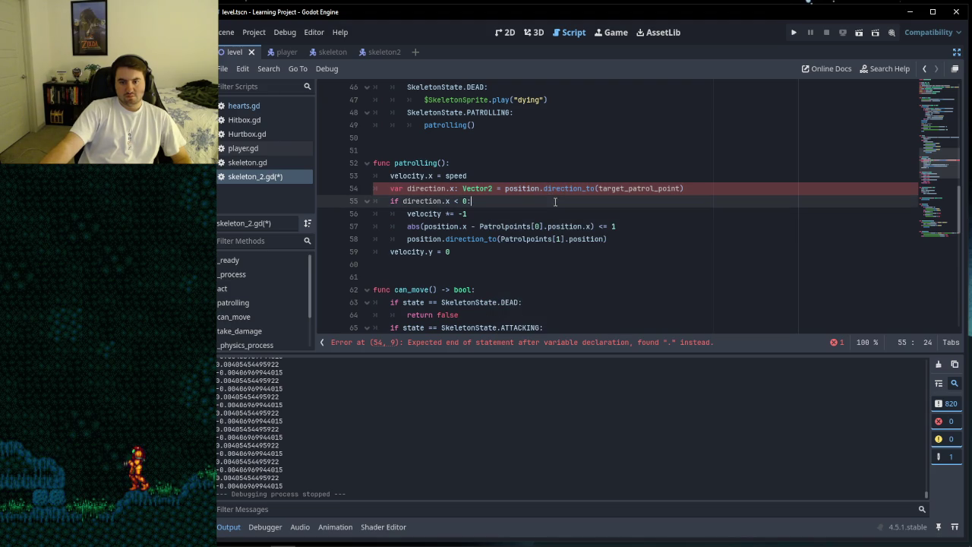
click(605, 190)
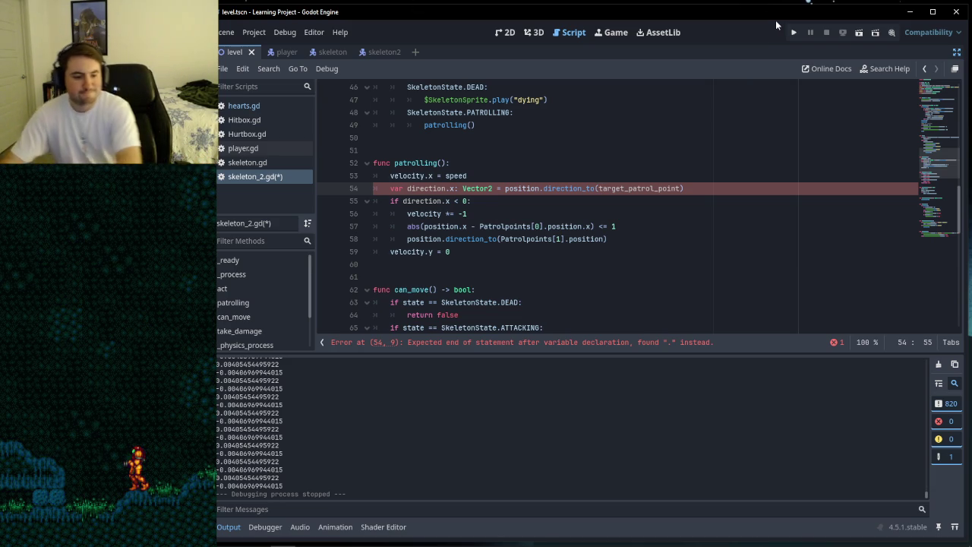
click(489, 200)
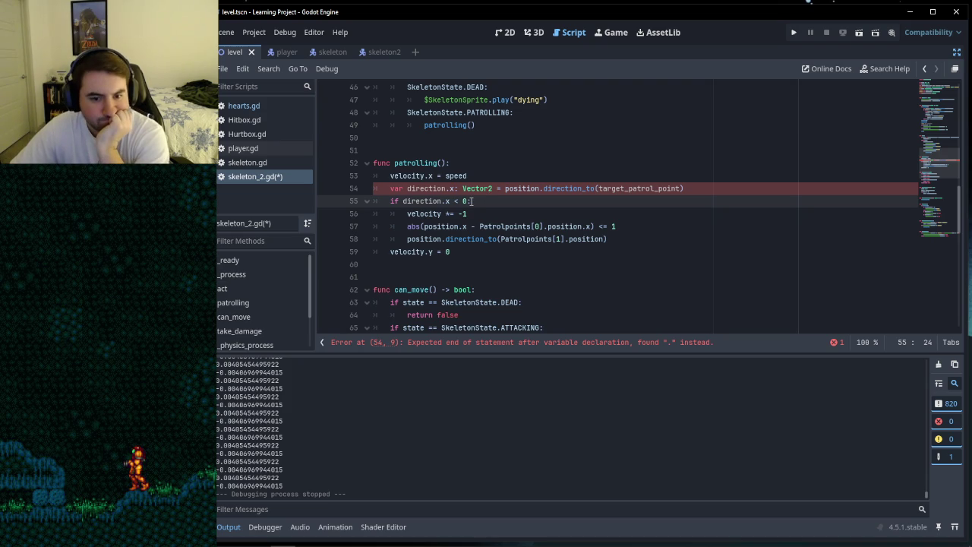
click(408, 188)
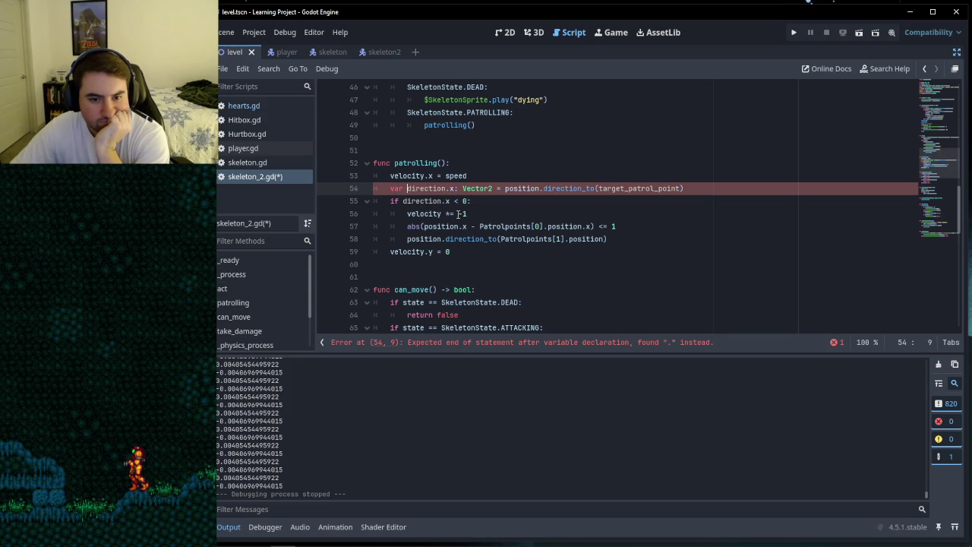
scroll(476, 214, up, 15)
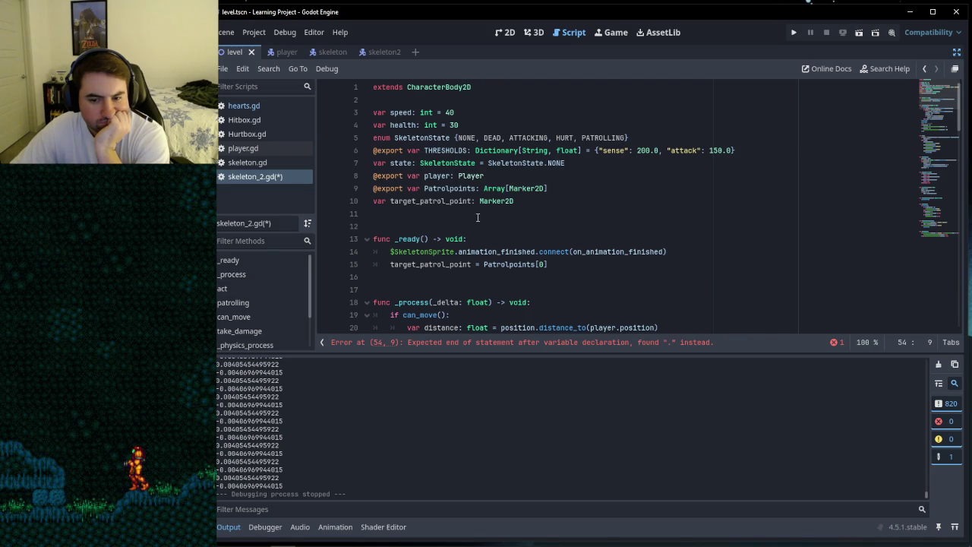
mouse_move(442, 269)
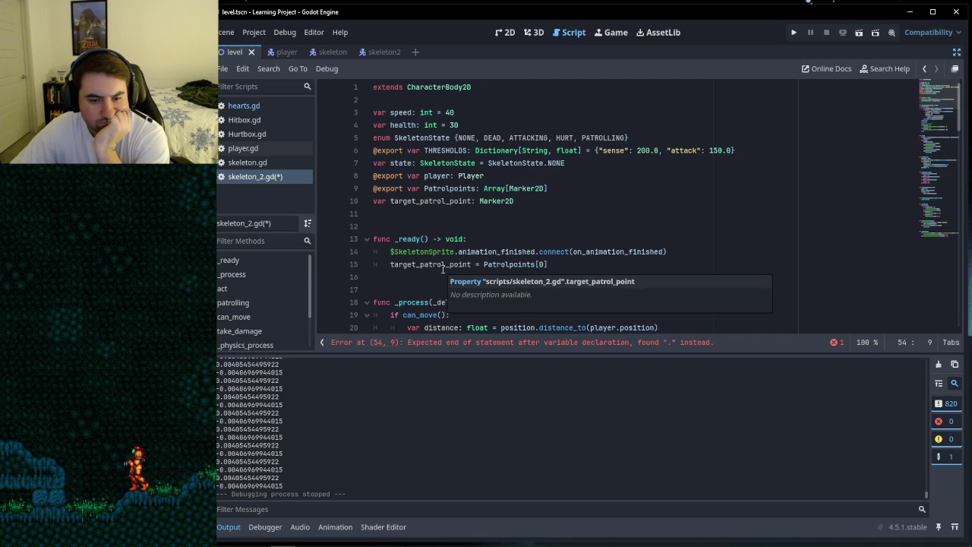
mouse_move(509, 266)
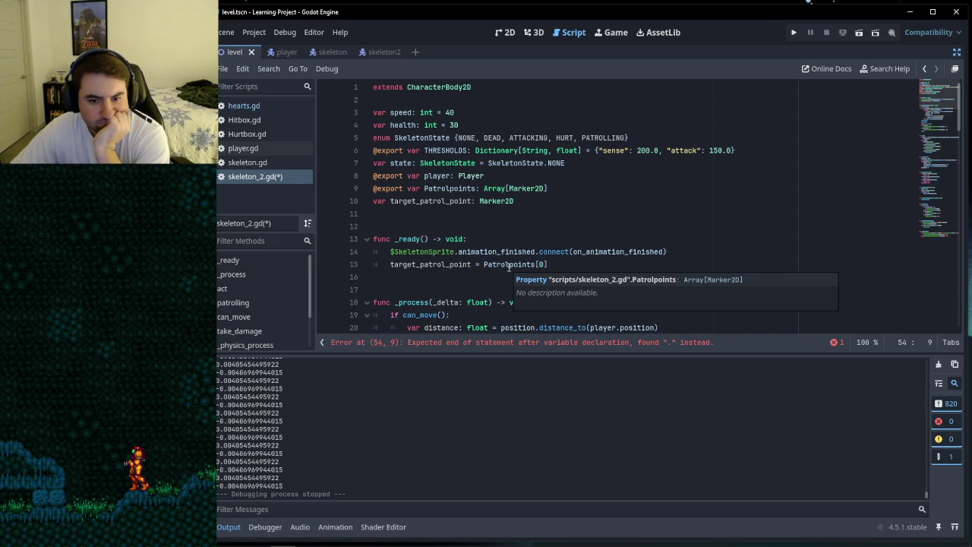
scroll(509, 266, down, 15)
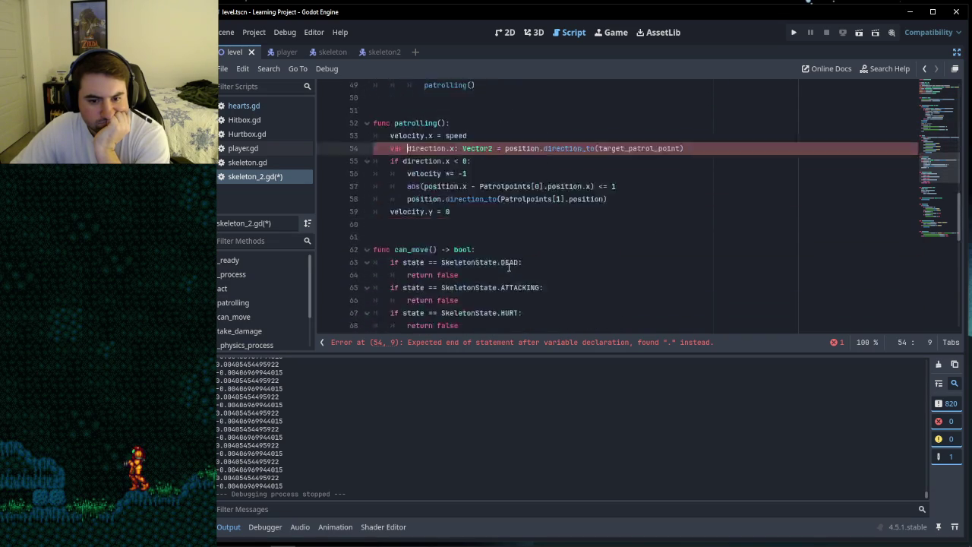
scroll(509, 267, up, 4)
scroll(508, 267, up, 1)
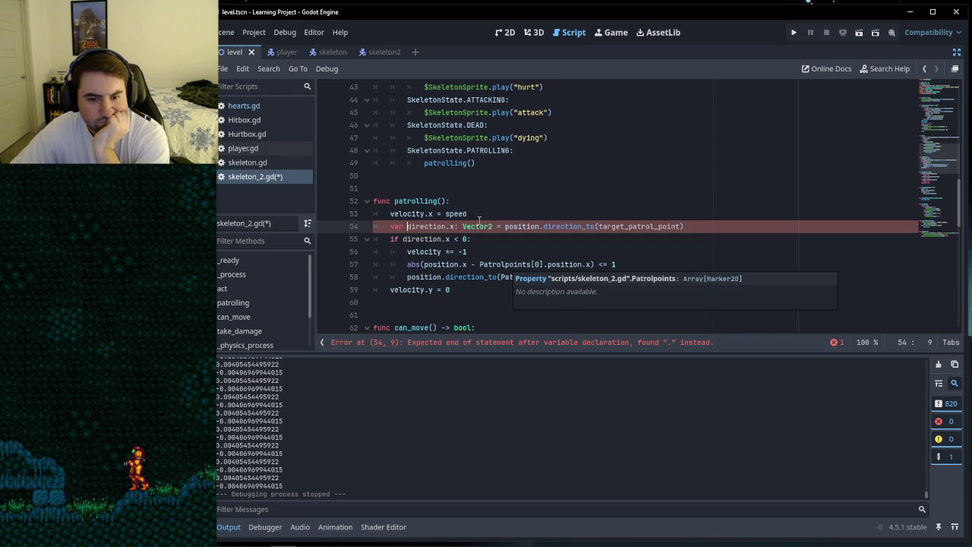
click(453, 226)
Step: Remove '.x' from direction and pass target_patrol_point.position to direction_to() on line 54
key(BackSpace)
key(BackSpace)
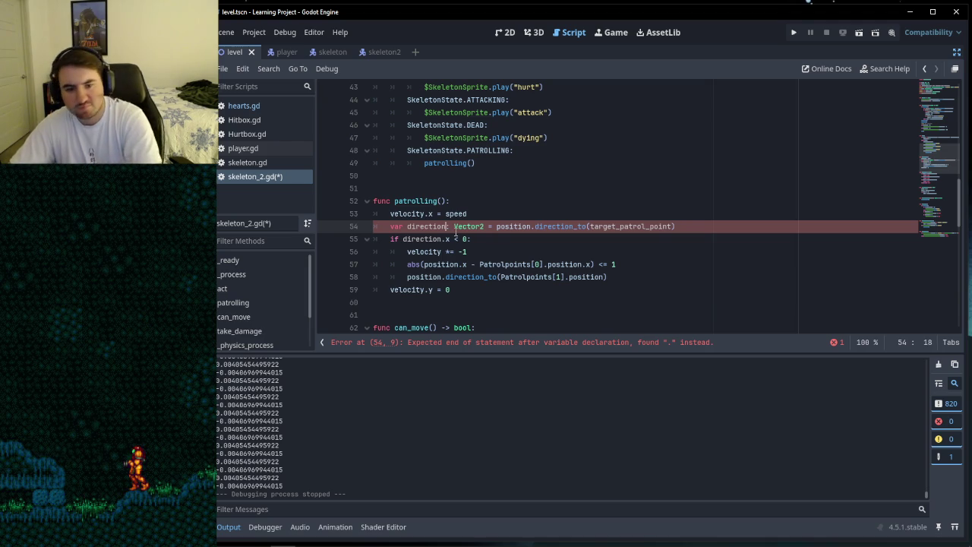
click(493, 238)
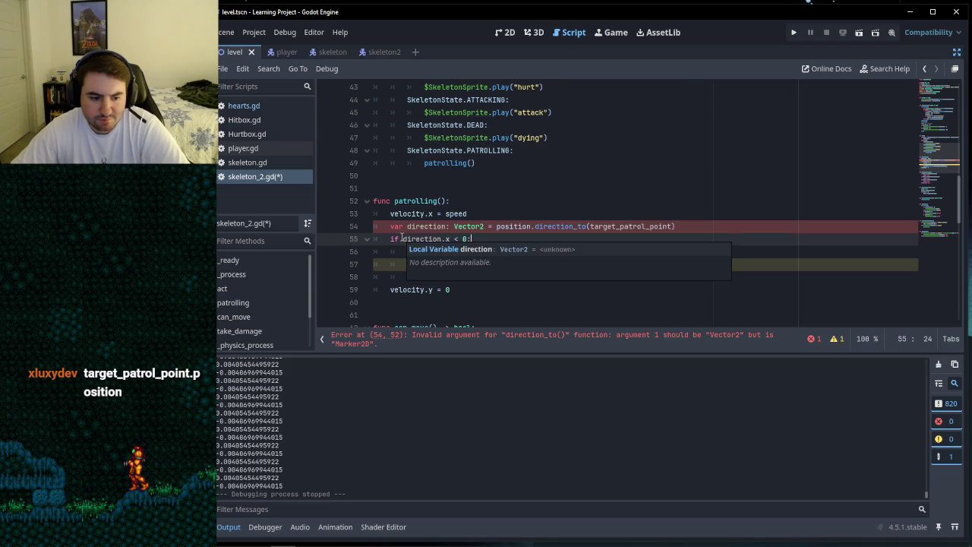
click(671, 227)
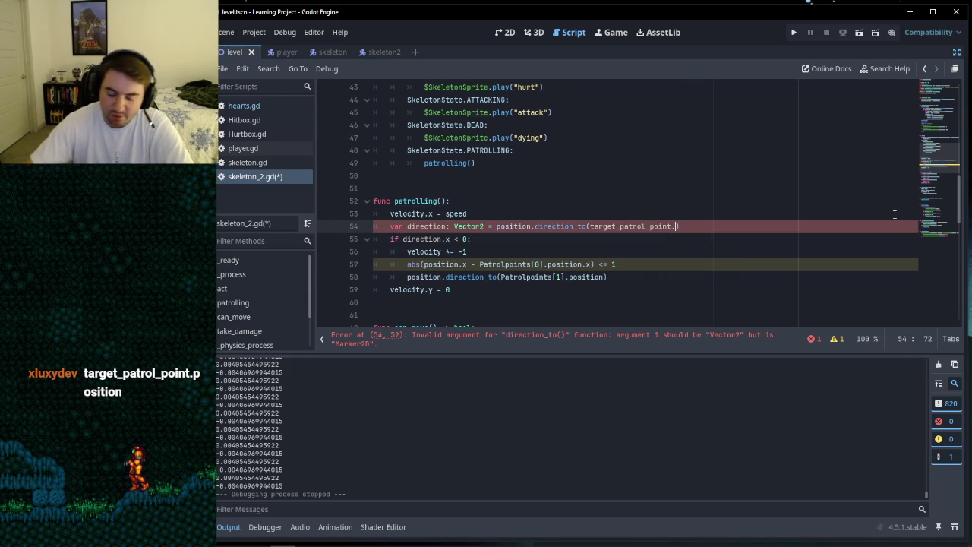
text(.position)
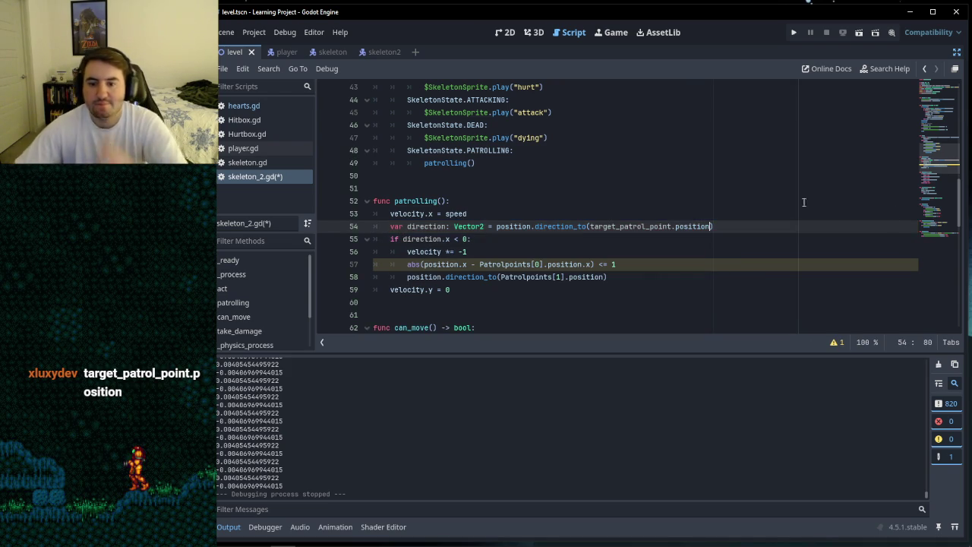
click(562, 239)
Step: Check the direction_to and position tooltips to confirm the argument error is gone
mouse_move(571, 227)
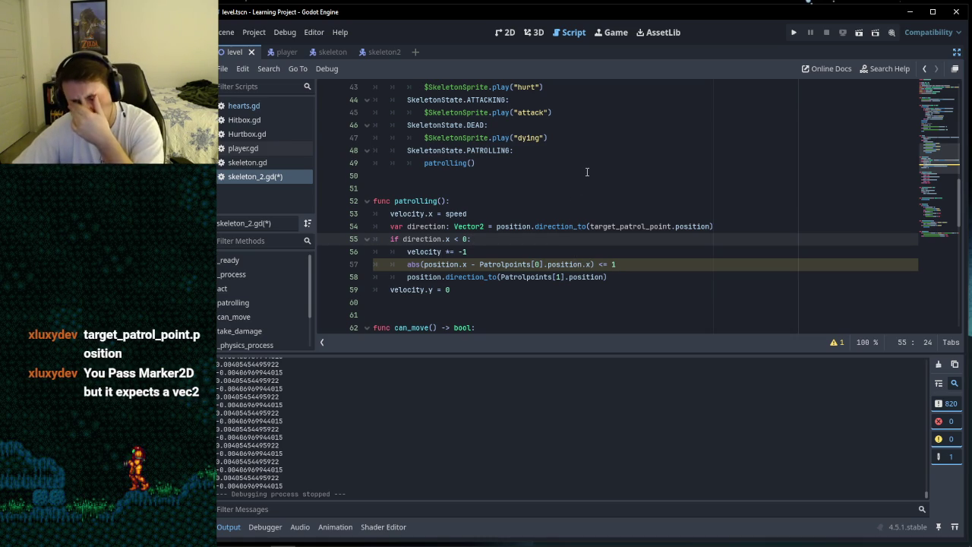
mouse_move(687, 226)
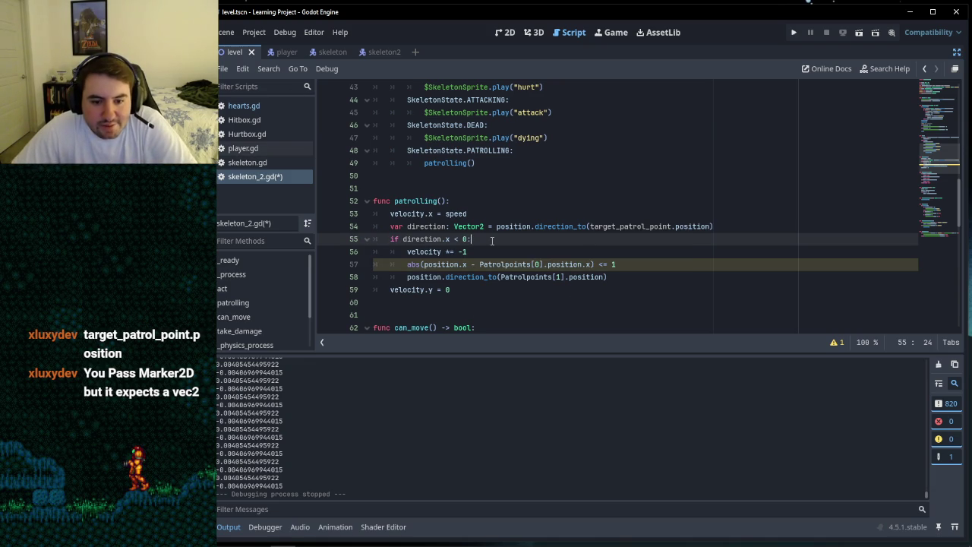
click(413, 226)
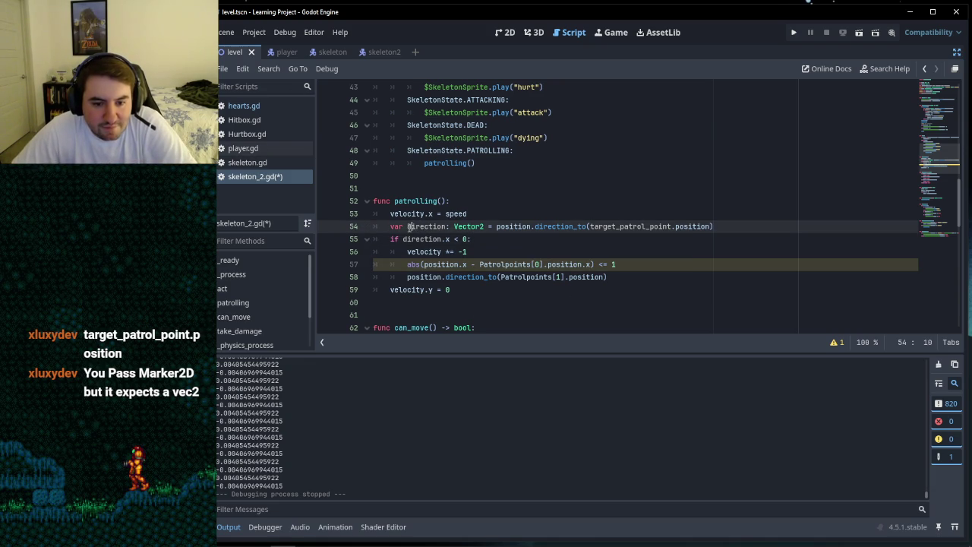
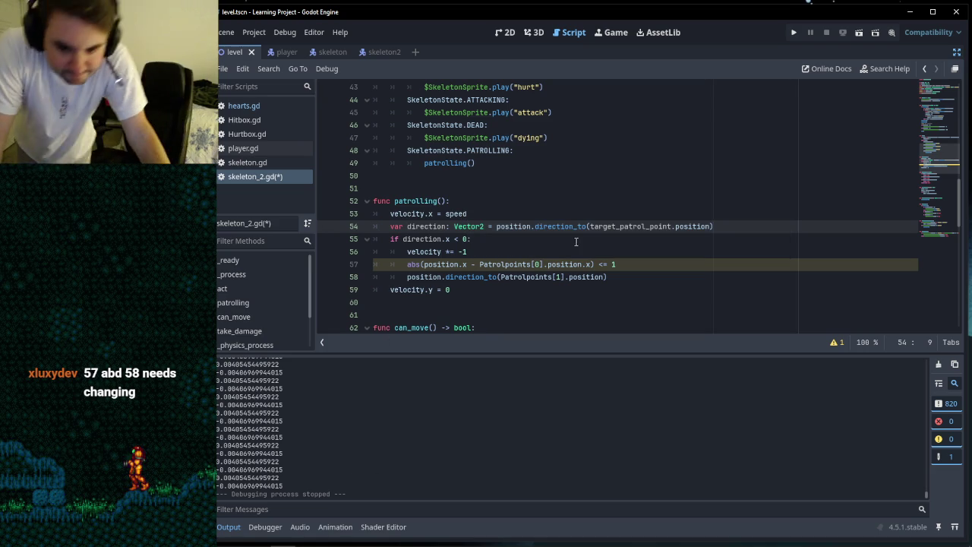
Step: Inspect the direction declaration and the target_patrol_point reference on lines 54-55
click(540, 252)
click(532, 238)
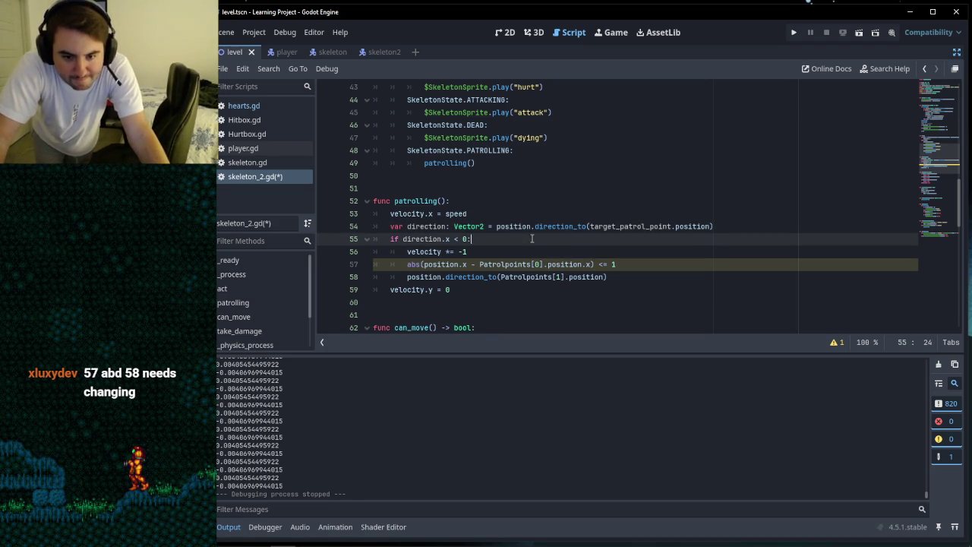
key(Up)
key(Up)
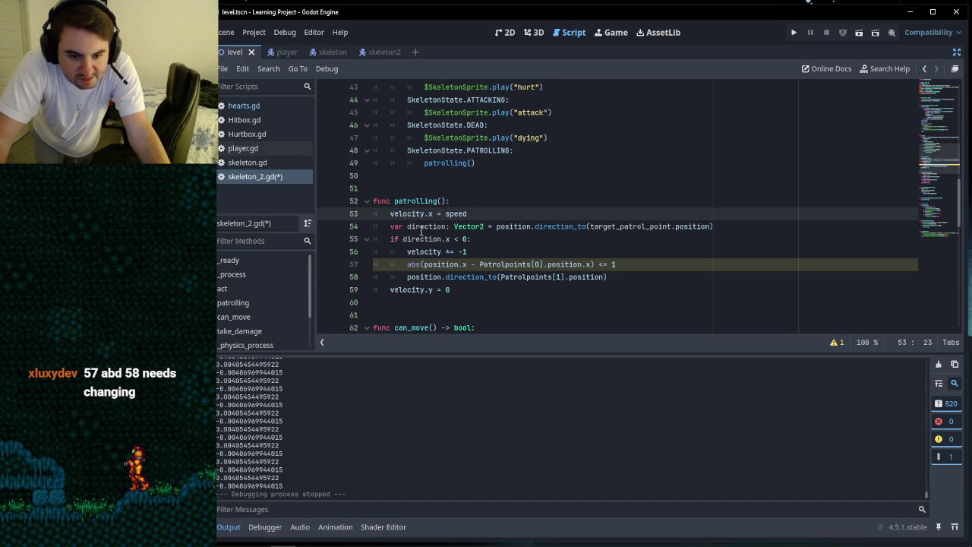
click(407, 227)
double_click(444, 226)
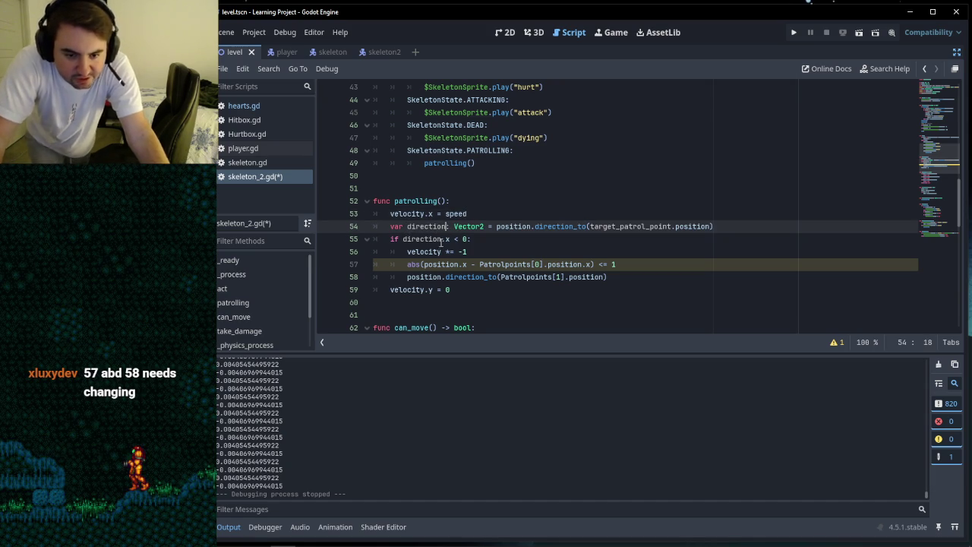
click(443, 226)
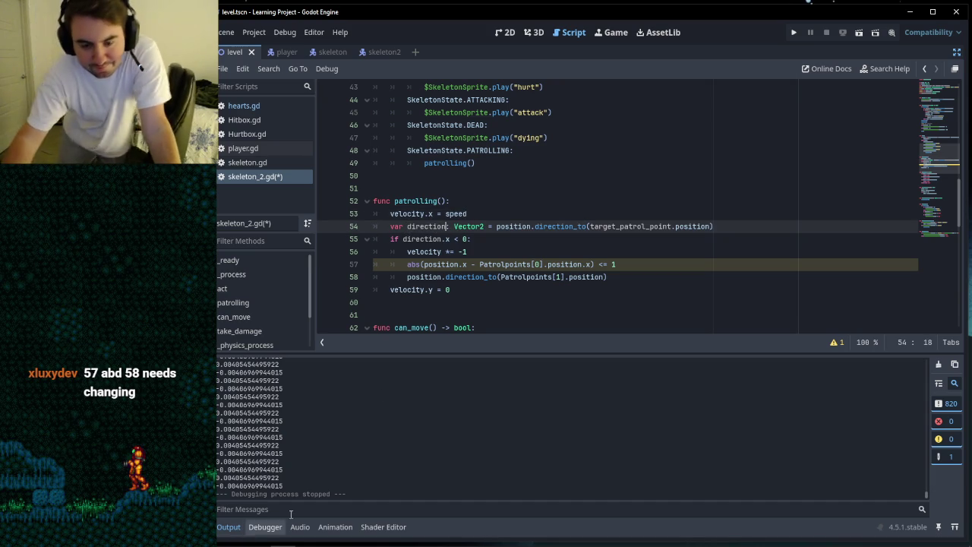
click(407, 227)
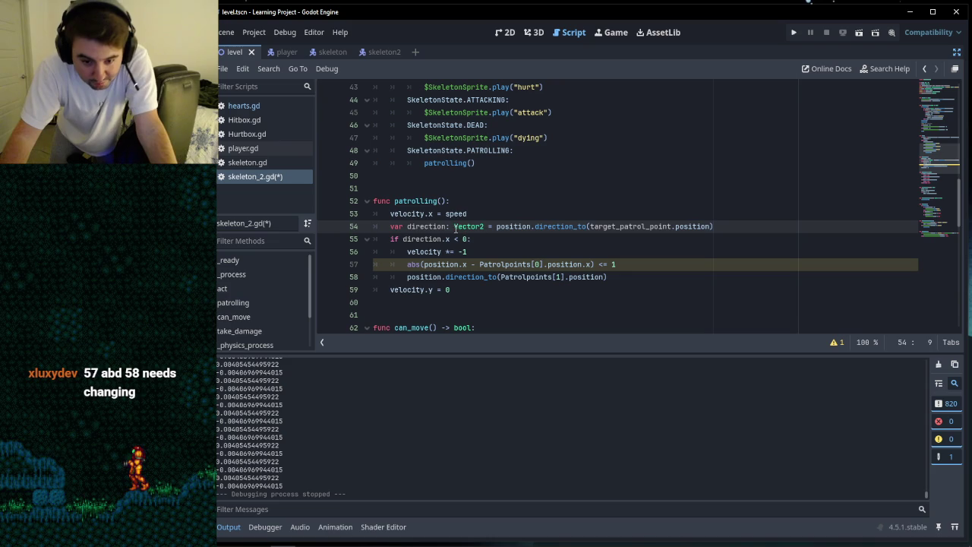
click(454, 227)
click(488, 226)
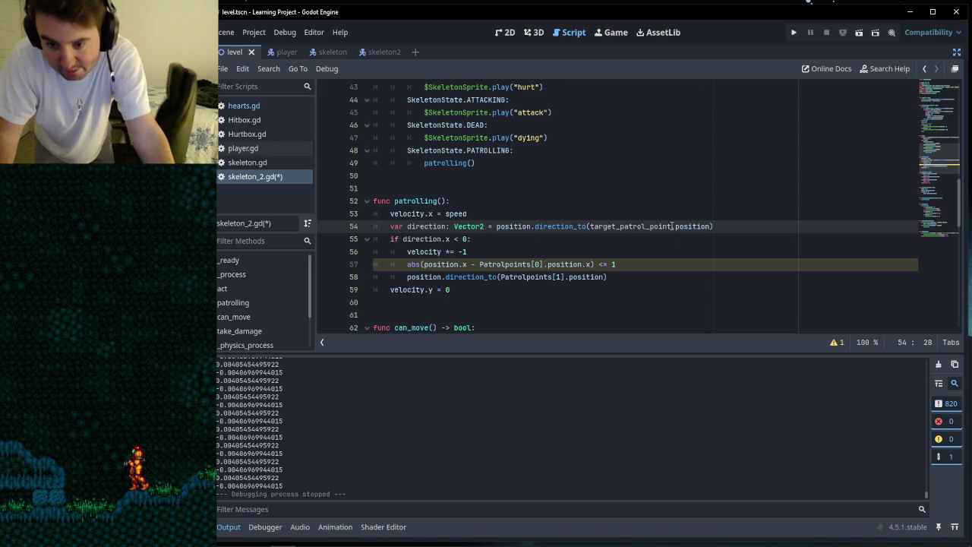
click(660, 229)
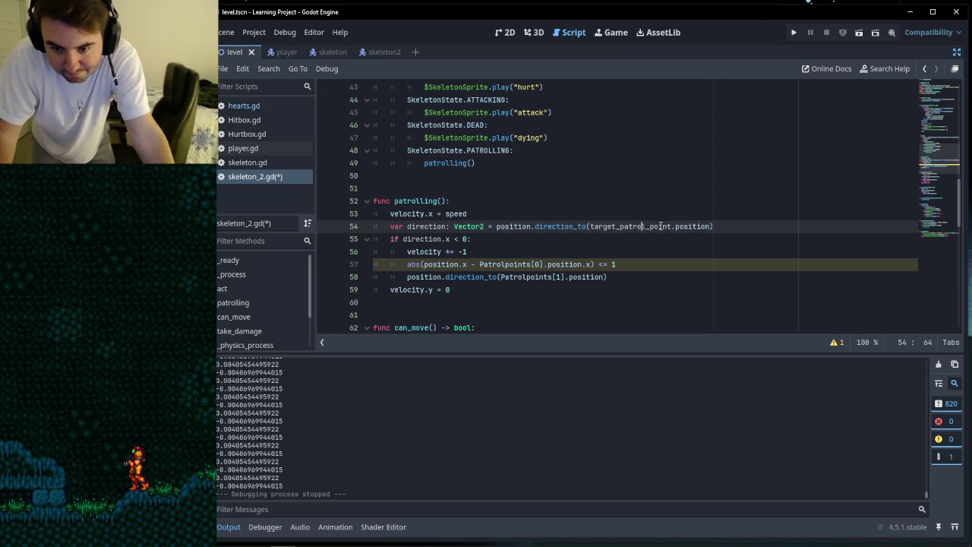
mouse_move(568, 227)
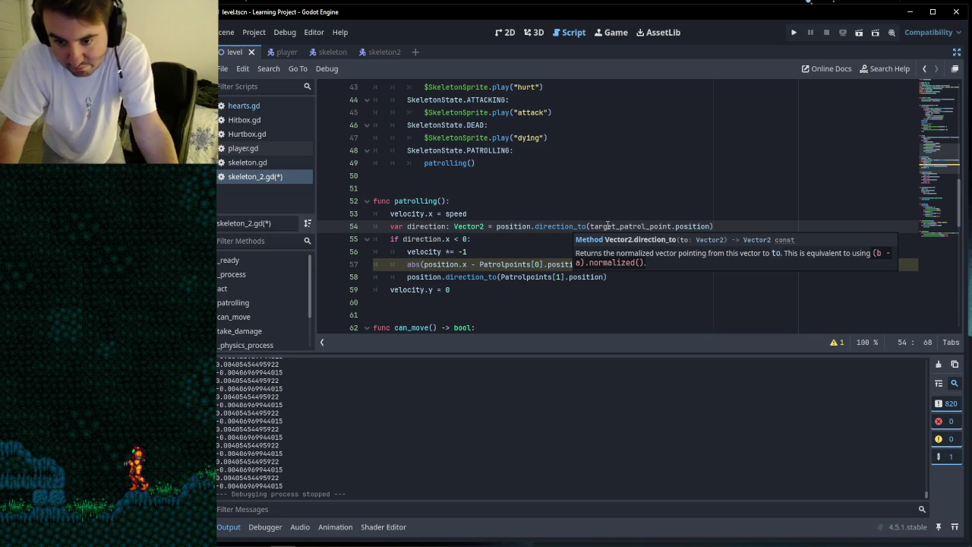
mouse_move(684, 229)
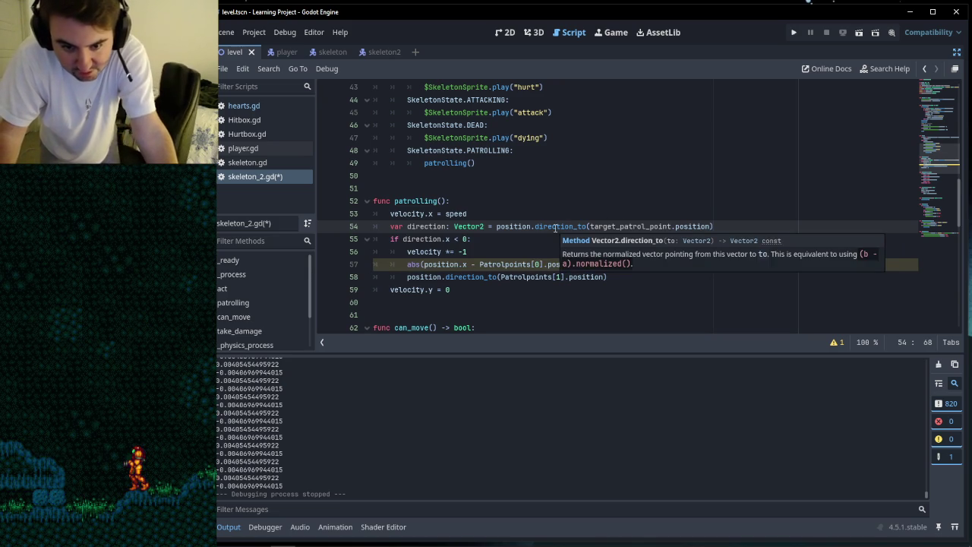
click(536, 241)
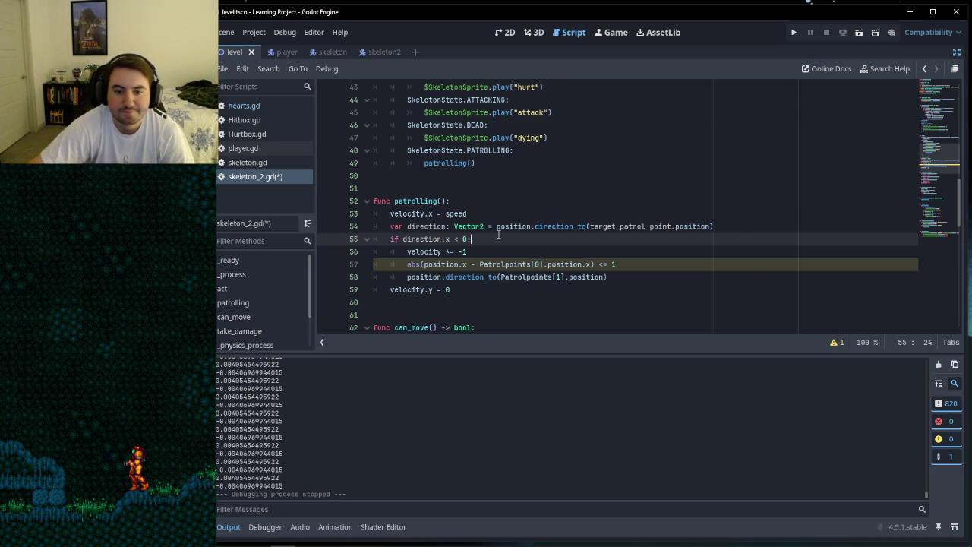
mouse_move(567, 231)
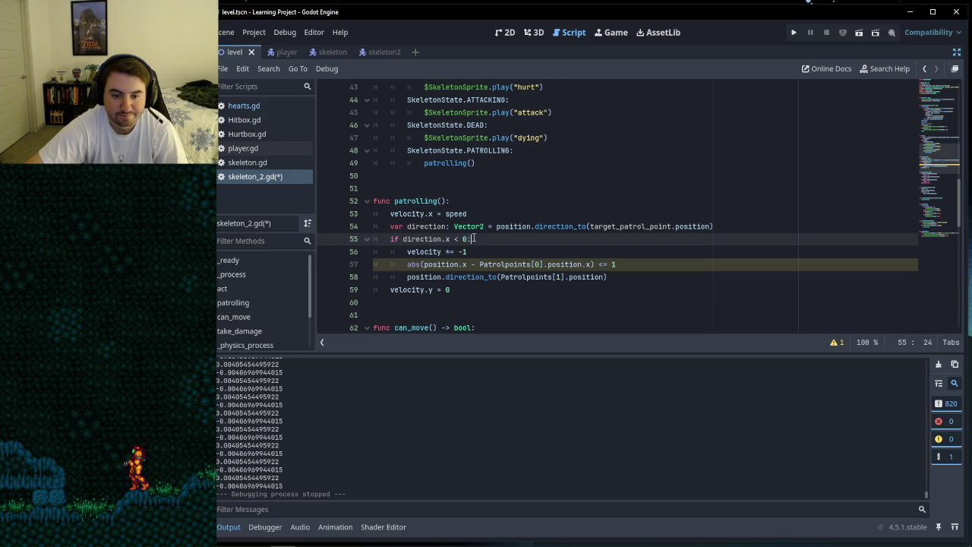
Step: Add target_patrol_point = Patrolpoints[1] on a new line after the velocity flip
click(481, 254)
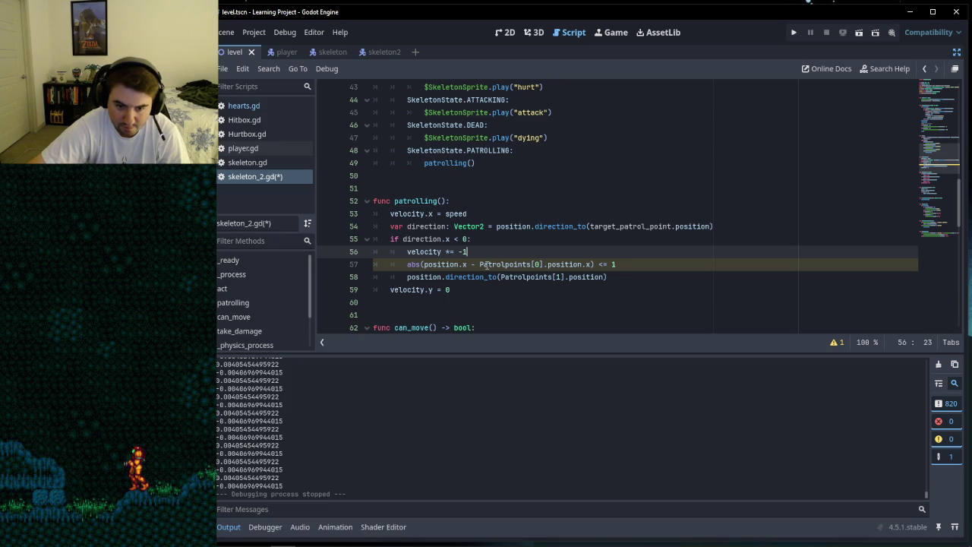
mouse_move(479, 264)
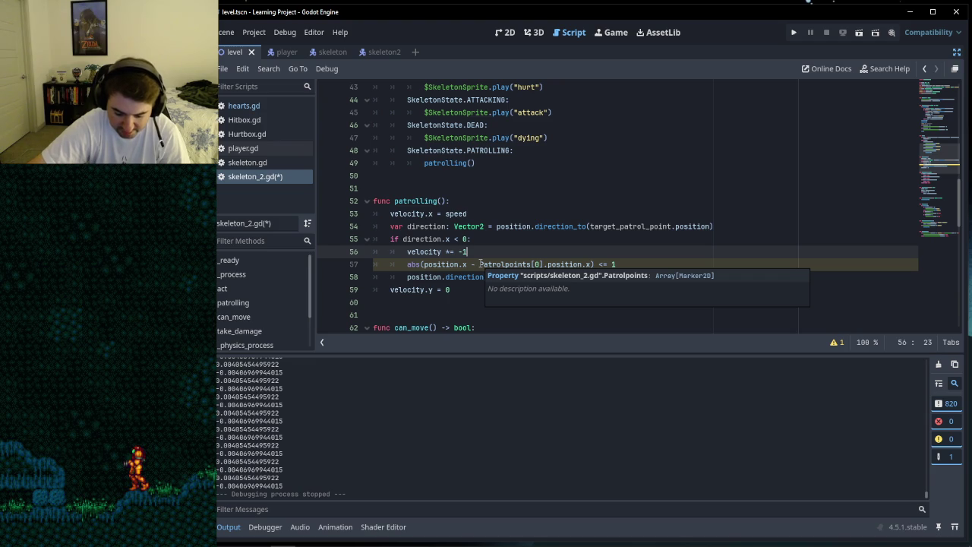
click(480, 240)
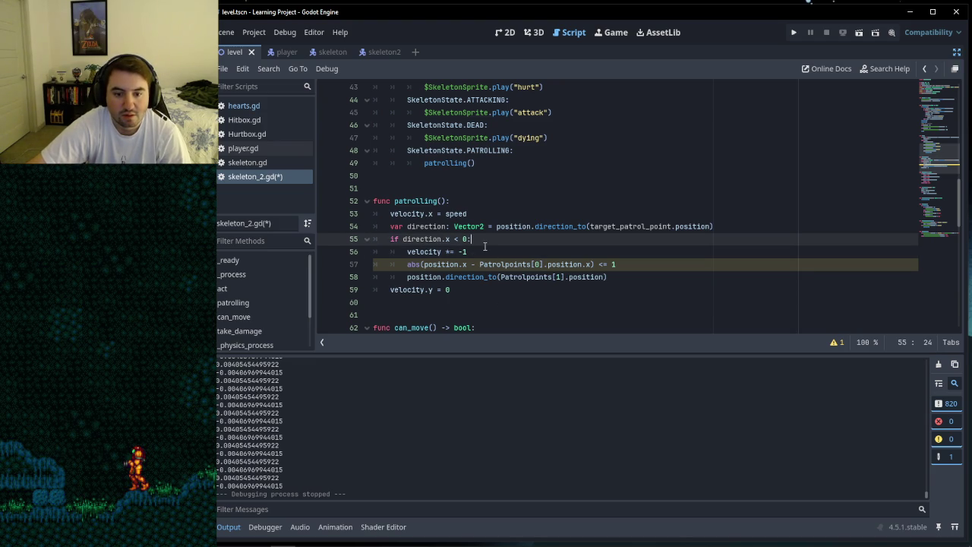
click(482, 253)
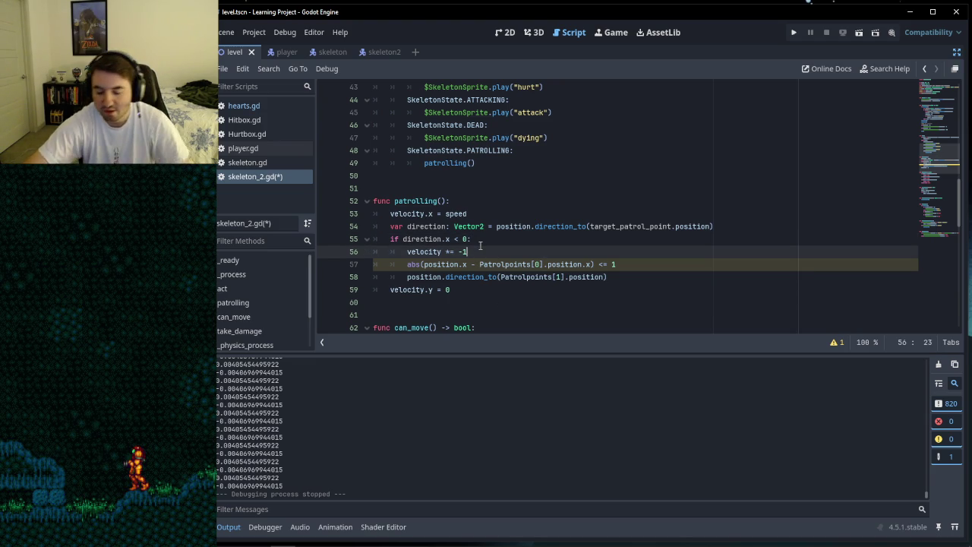
key(Return)
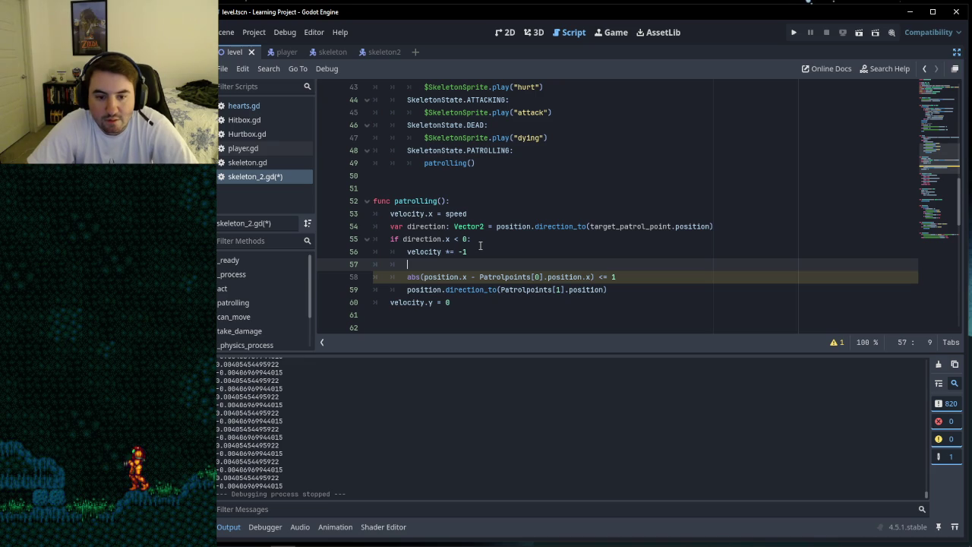
text(tar)
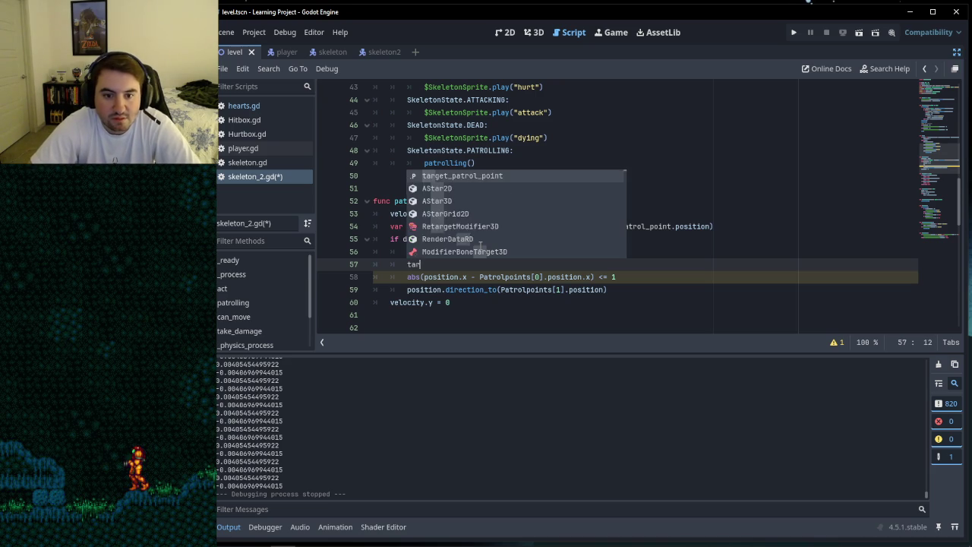
key(Return)
text(= )
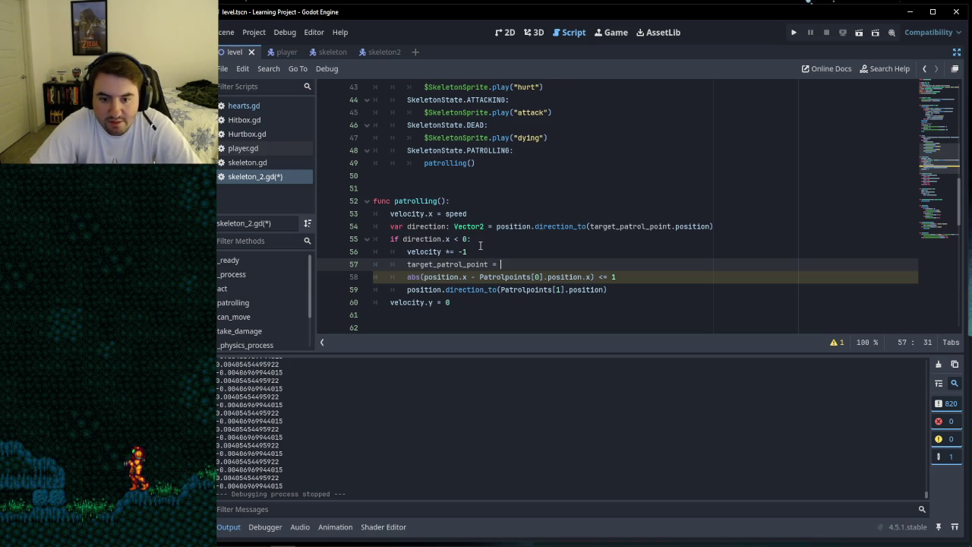
text(Pat)
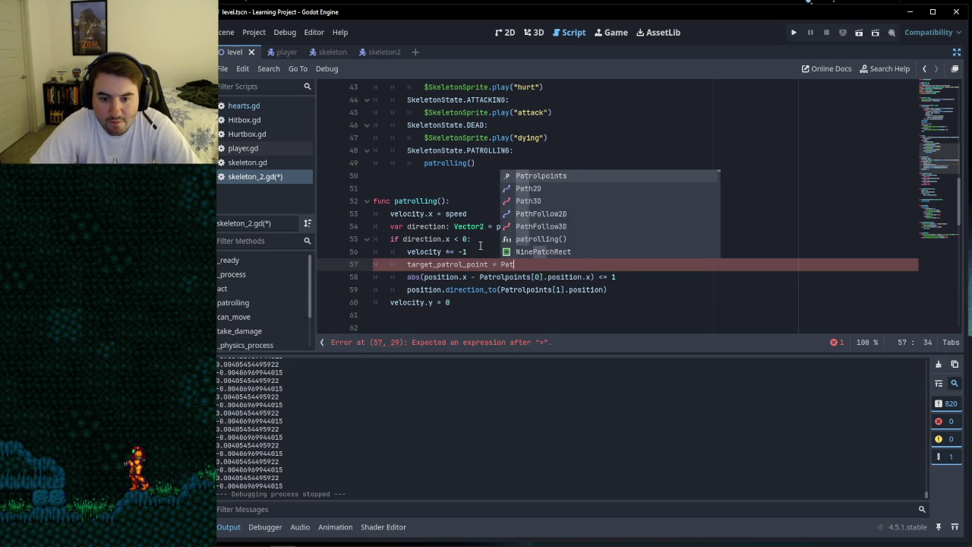
text(rolpoints[1)
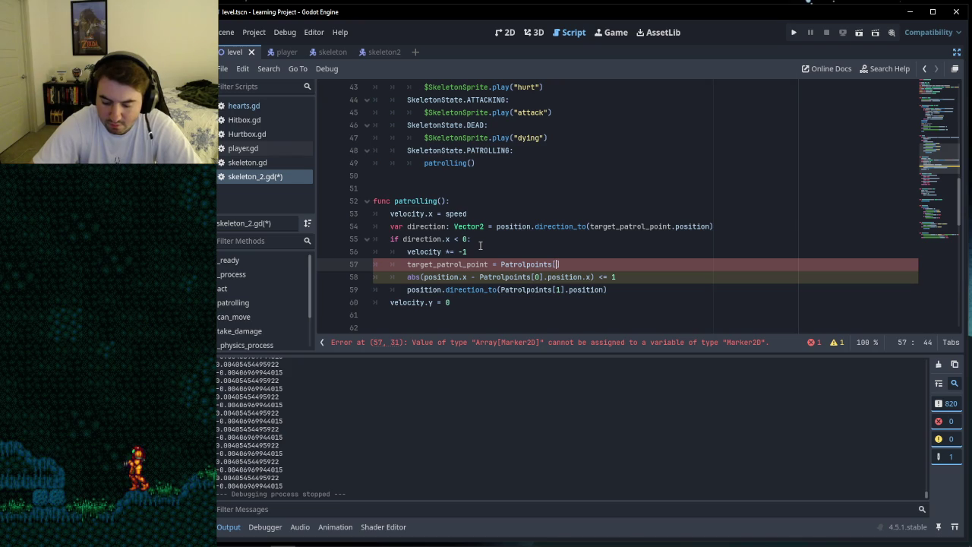
Step: Replace Patrolpoints[0] with target_patrol_point in the abs check and drop the trailing .x
click(486, 250)
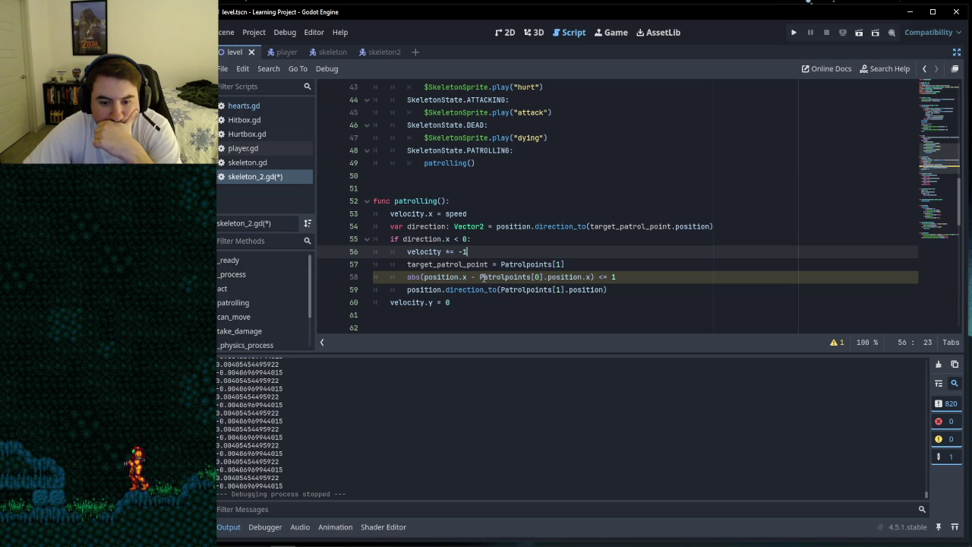
drag(480, 277, 544, 277)
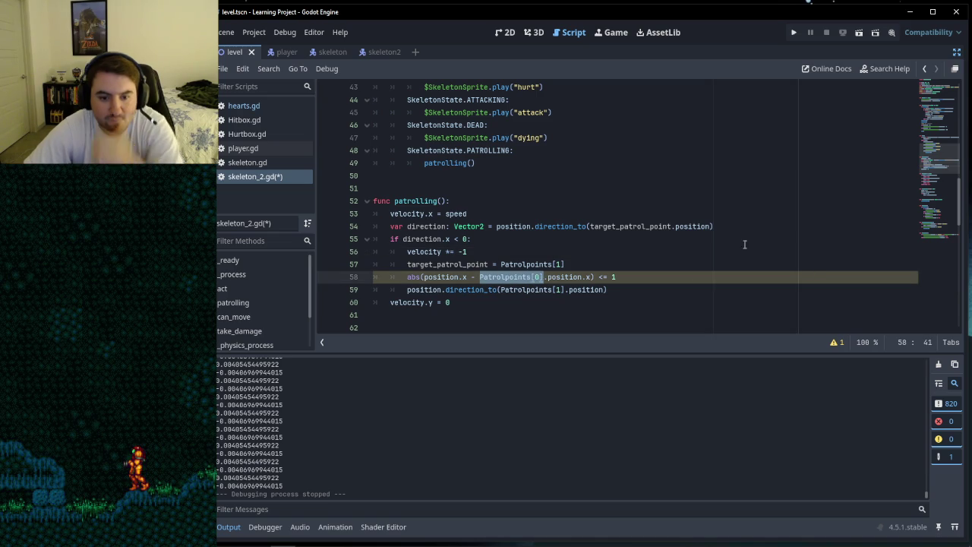
text(target_patrol_point)
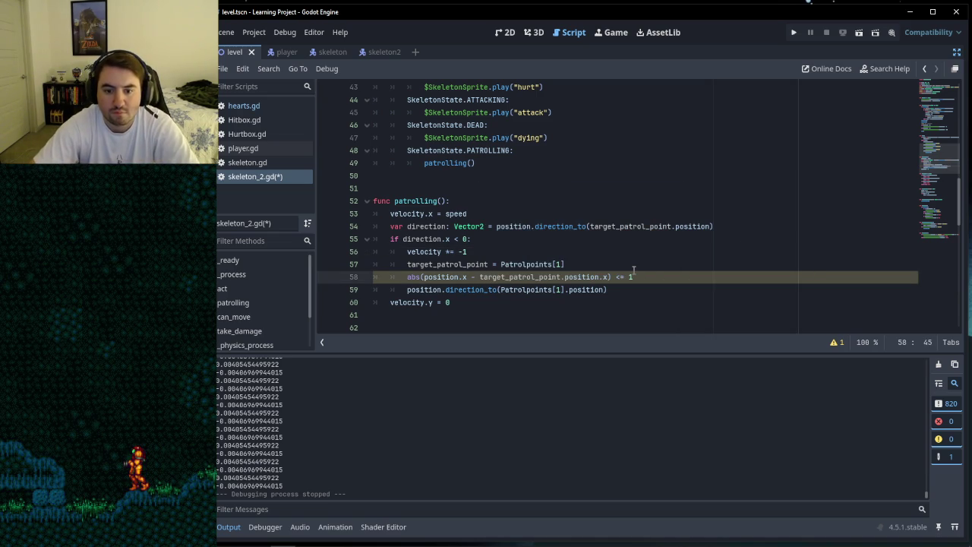
click(611, 277)
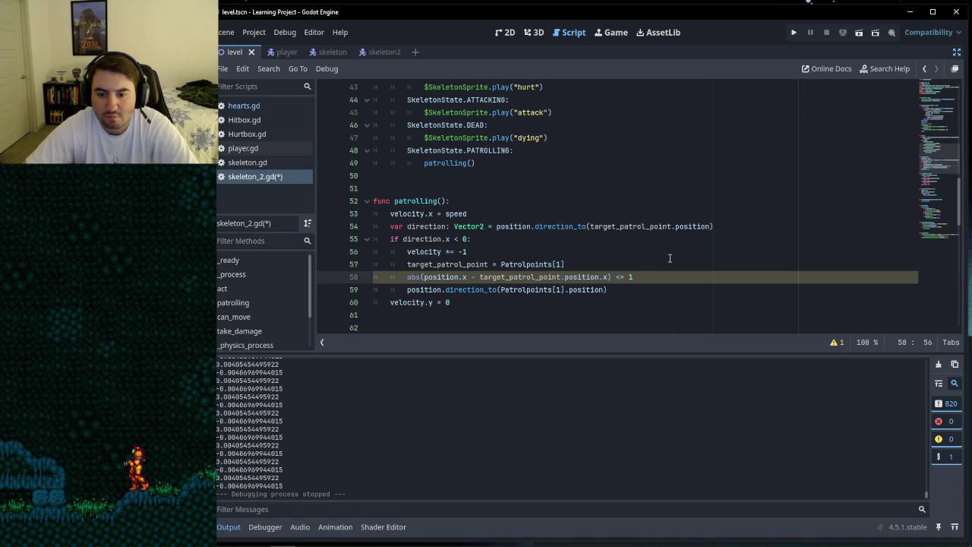
key(BackSpace)
key(BackSpace)
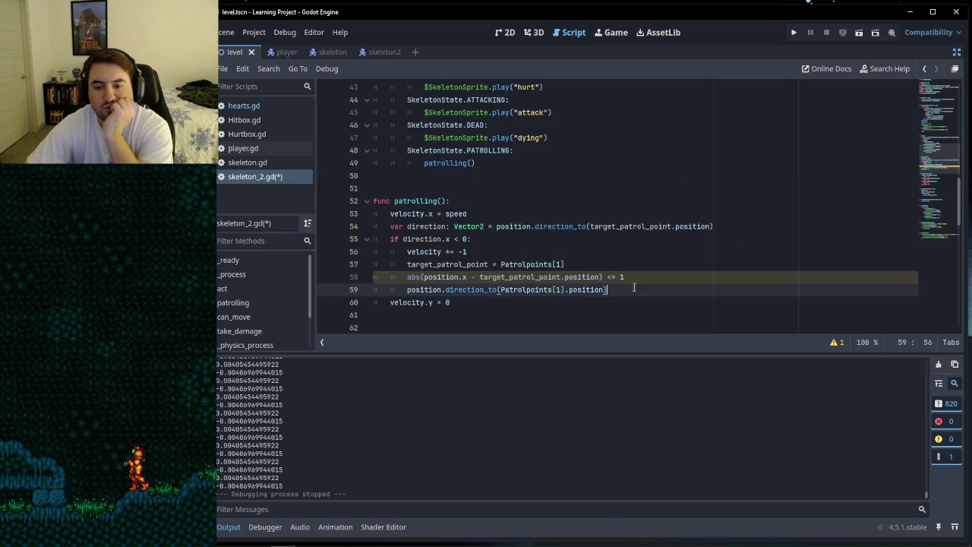
click(625, 277)
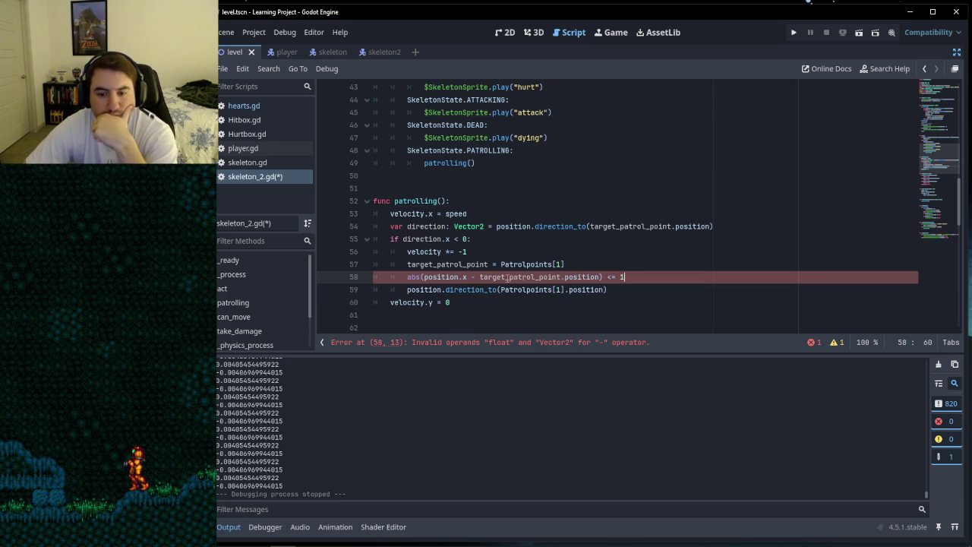
Step: Delete the <= 1 comparison and the direction_to statement on line 59
drag(604, 277, 624, 277)
key(BackSpace)
click(611, 290)
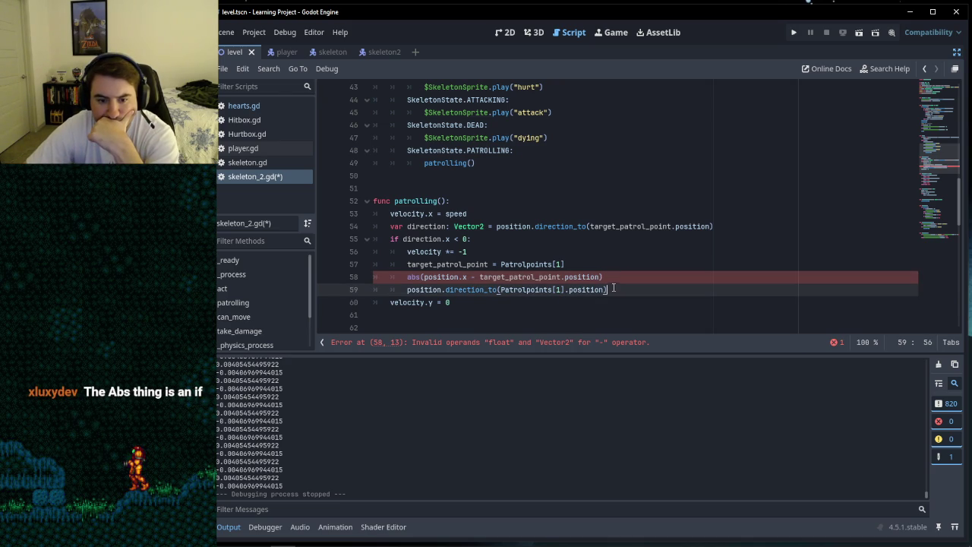
drag(617, 289, 407, 289)
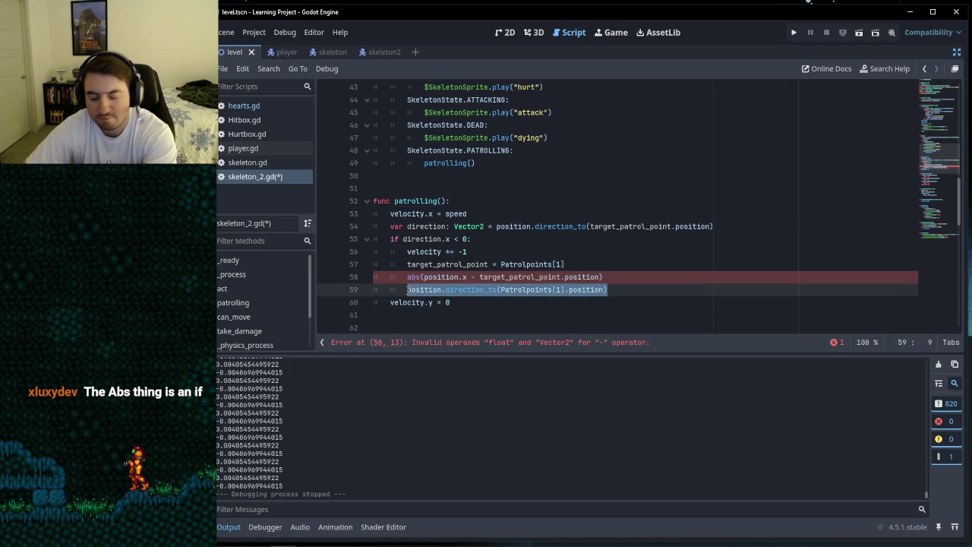
key(BackSpace)
key(BackSpace)
key(BackSpace)
key(BackSpace)
key(Down)
Step: Delete the whole abs(position.x - target_patrol_point.position) line
click(612, 277)
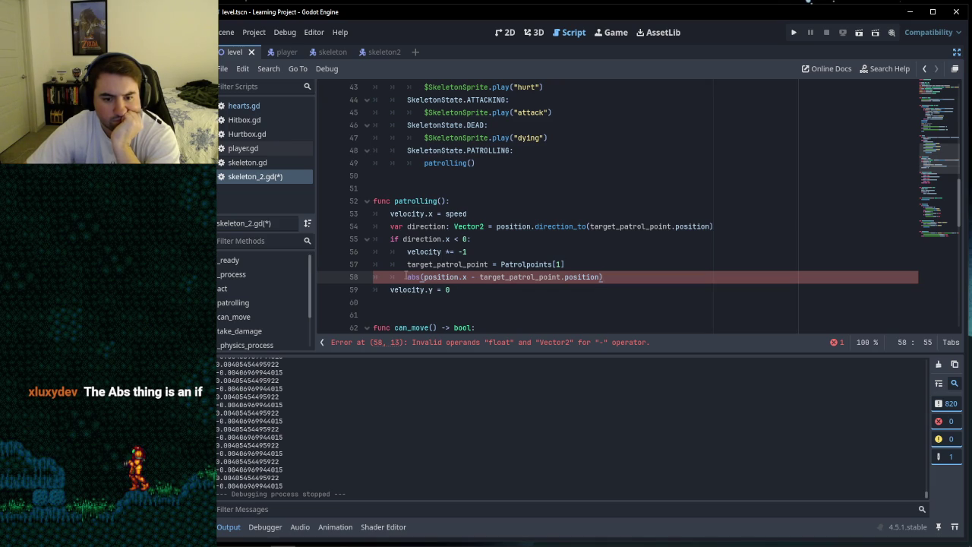
drag(407, 276, 627, 278)
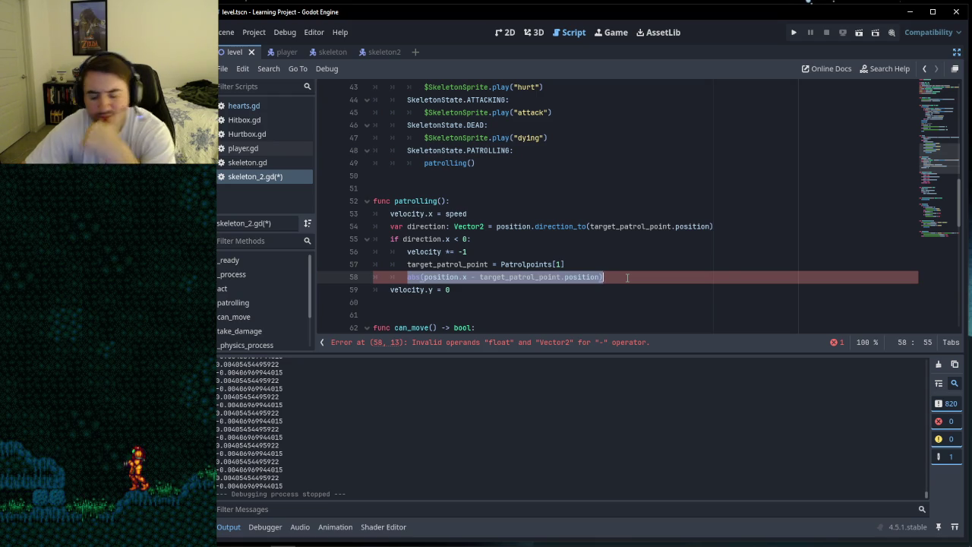
key(BackSpace)
key(BackSpace)
key(BackSpace)
key(BackSpace)
Step: Save skeleton_2.gd and review the edited lines of patrolling()
click(625, 278)
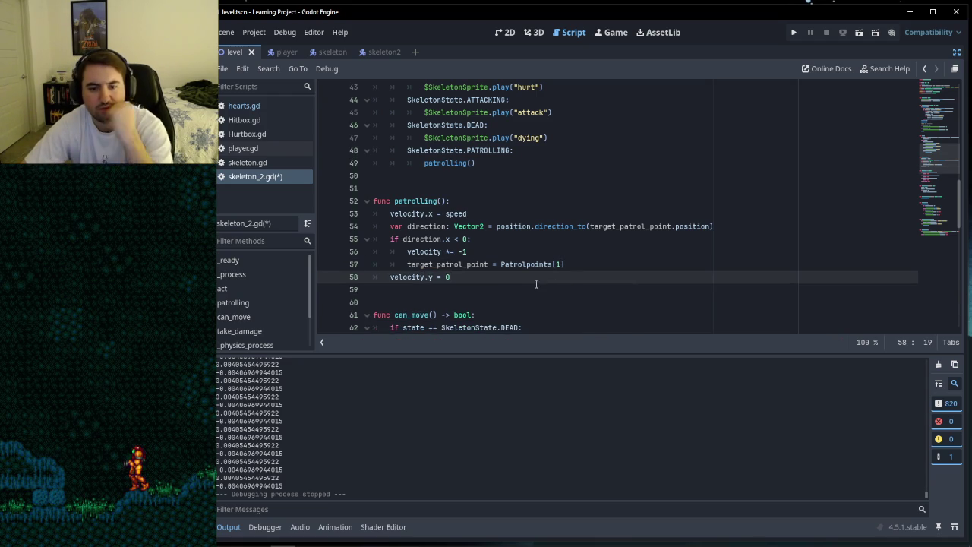
key(ctrl+s)
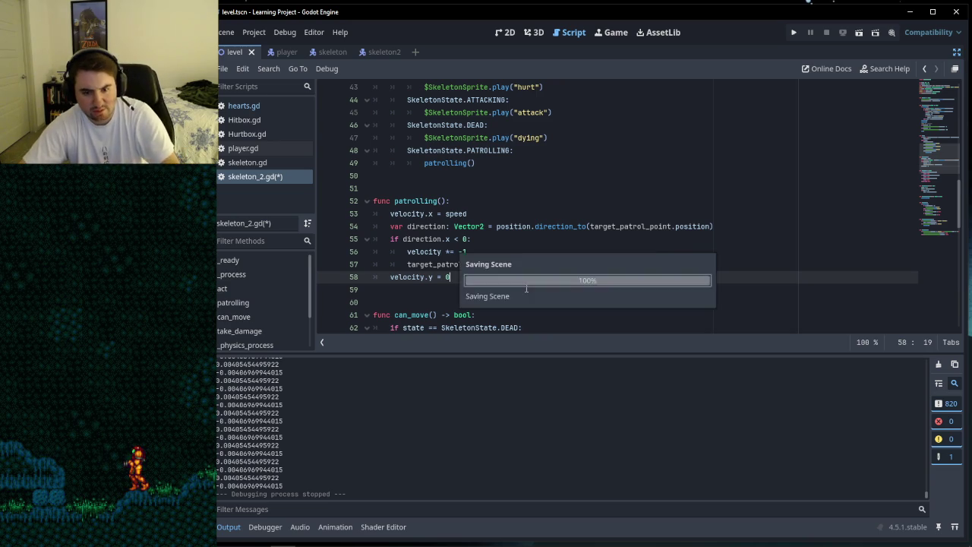
click(513, 251)
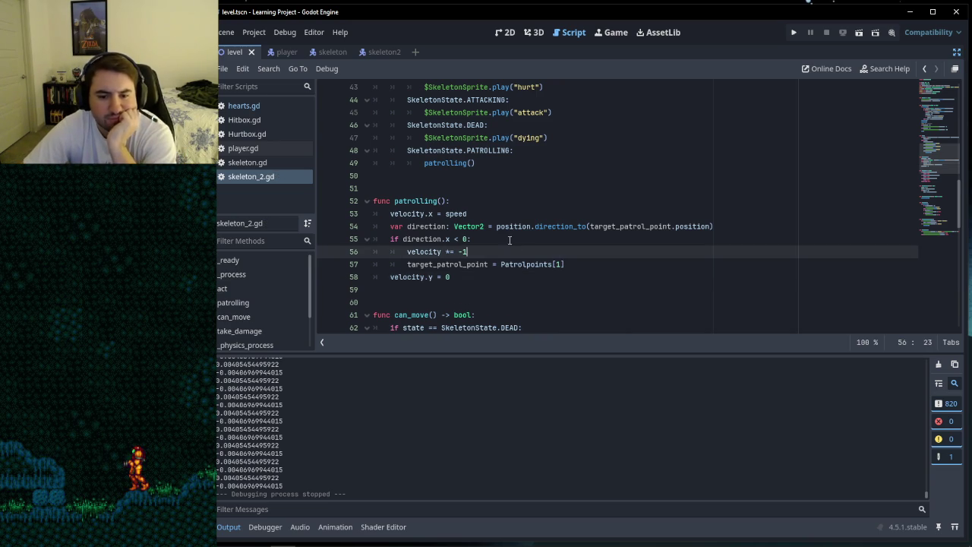
click(506, 242)
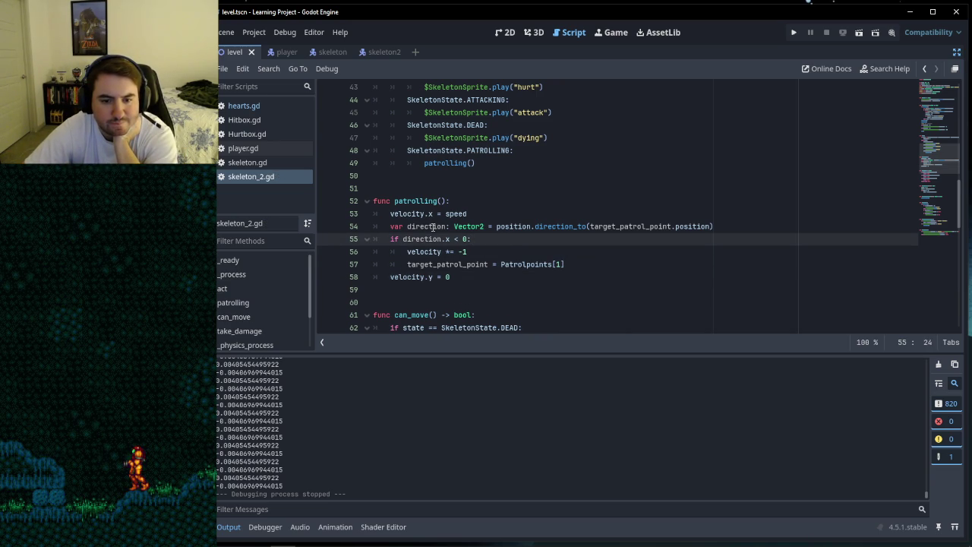
click(479, 213)
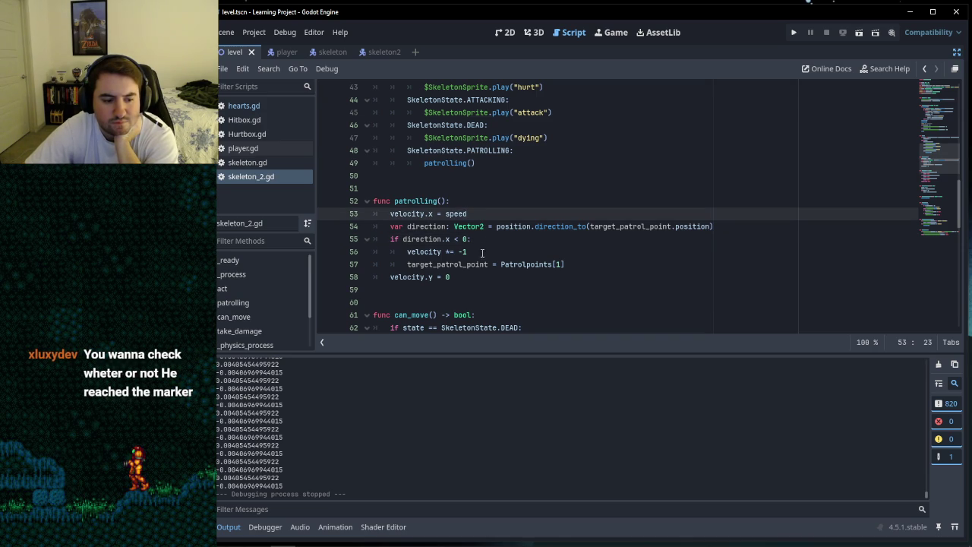
click(474, 279)
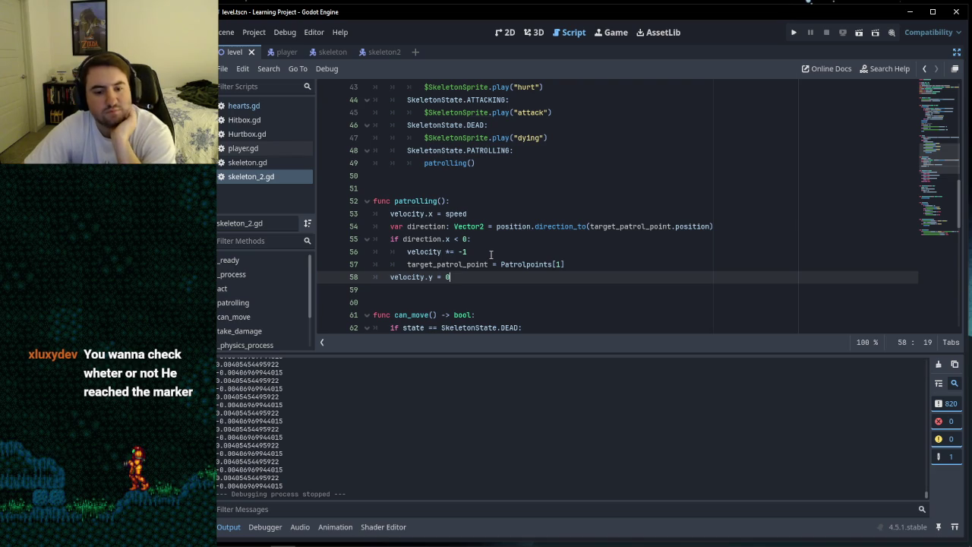
click(495, 253)
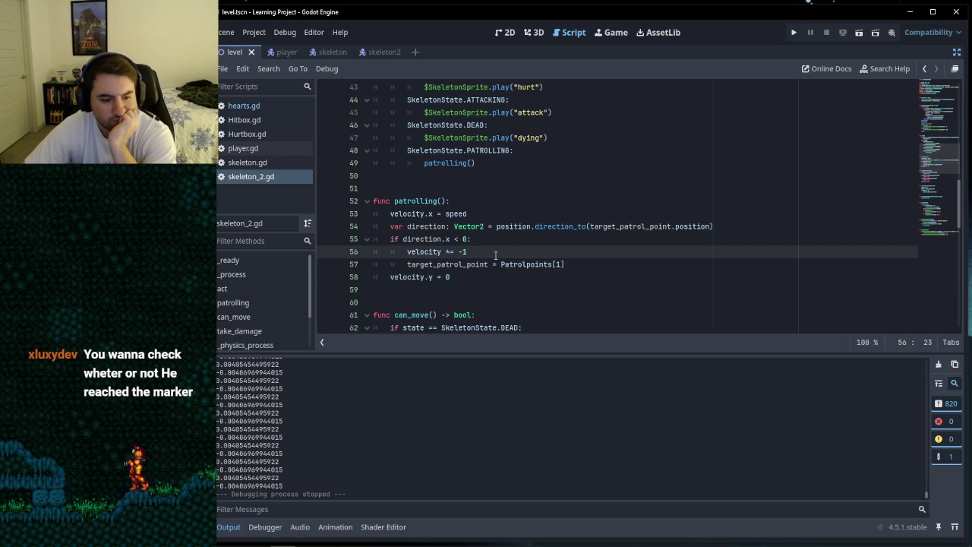
click(594, 264)
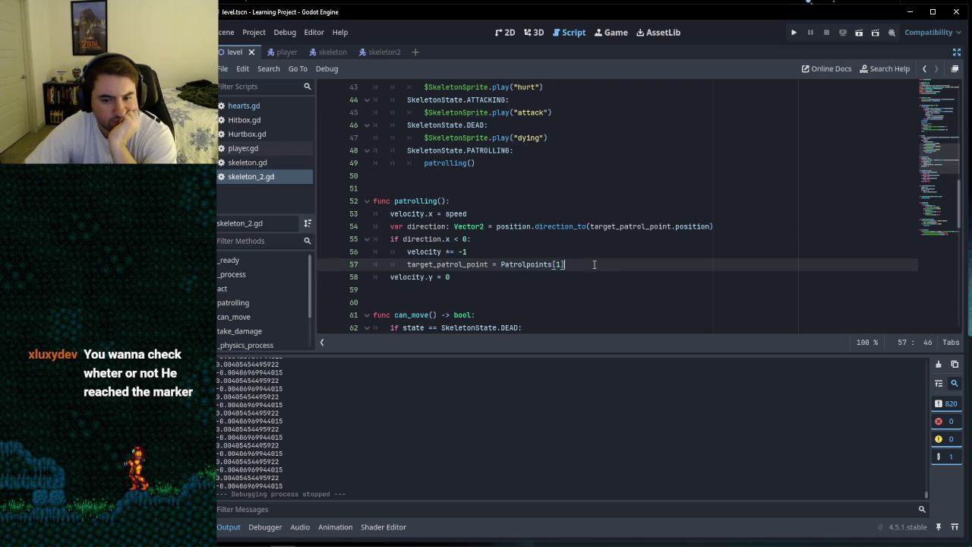
click(477, 275)
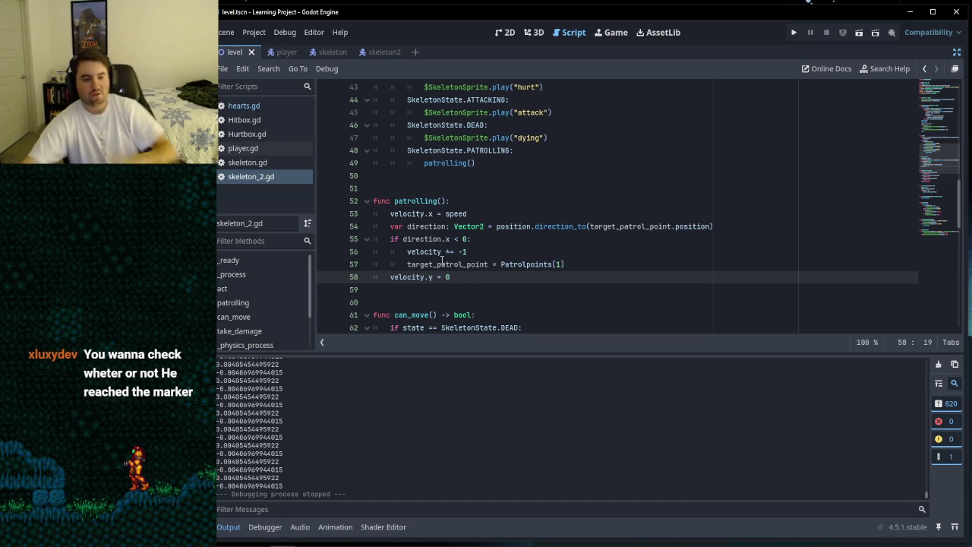
Step: Scroll through the script and select the velocity.x = speed line
mouse_move(441, 257)
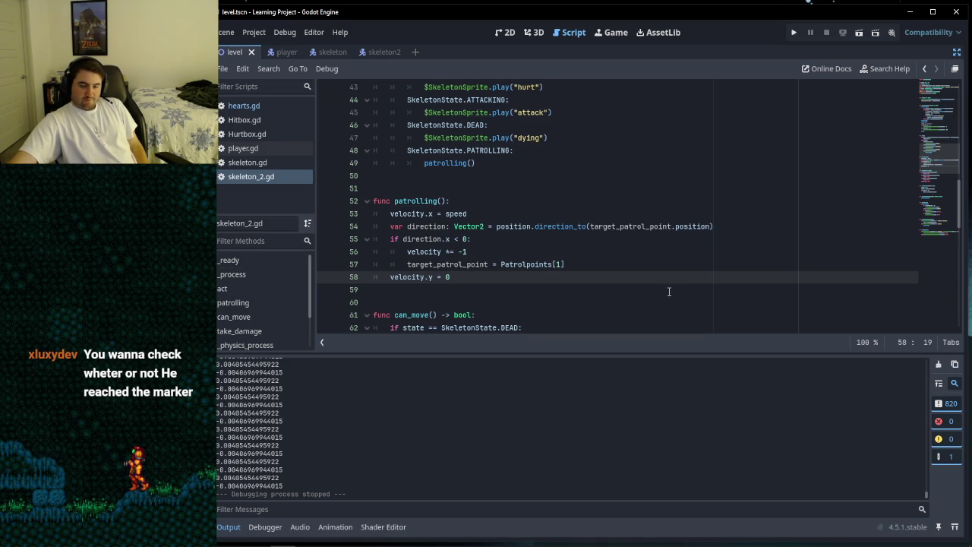
scroll(629, 240, up, 14)
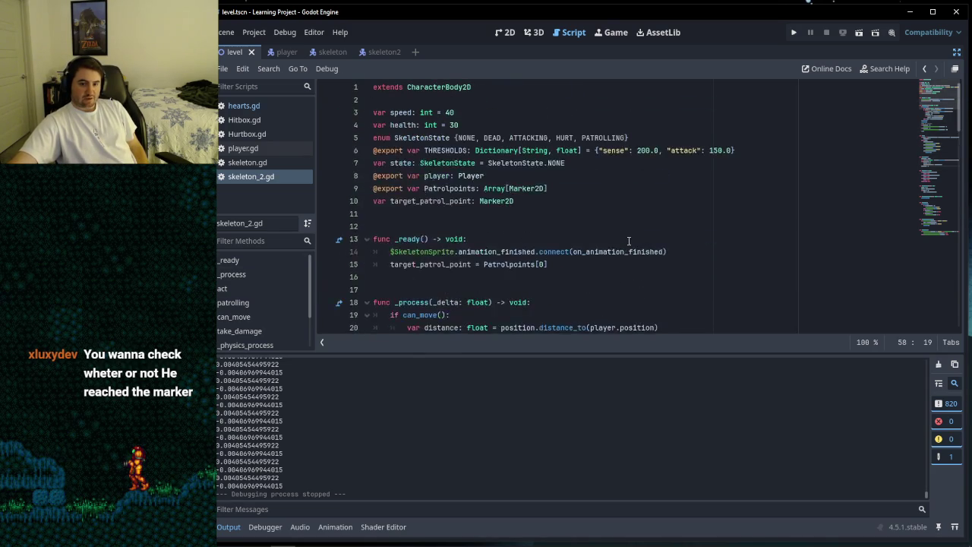
scroll(576, 223, down, 16)
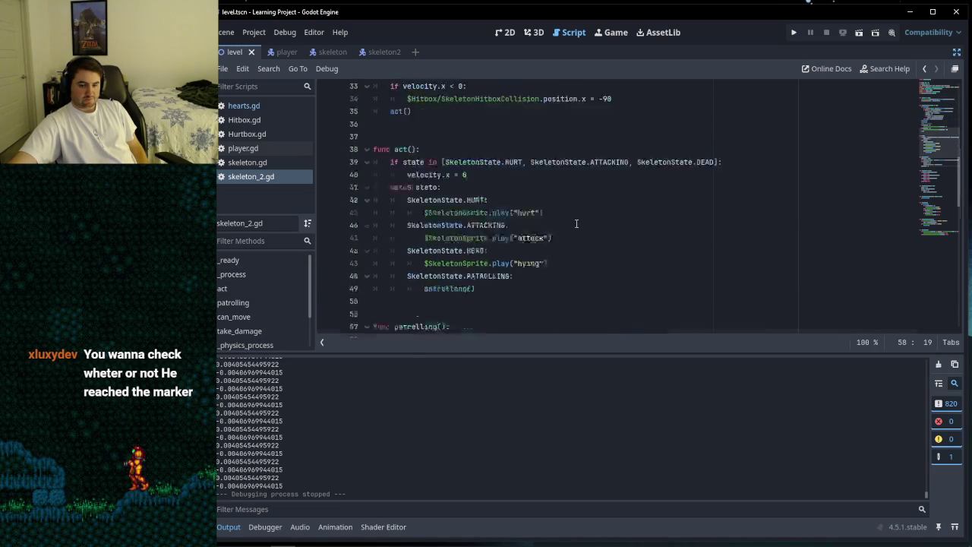
scroll(576, 224, up, 2)
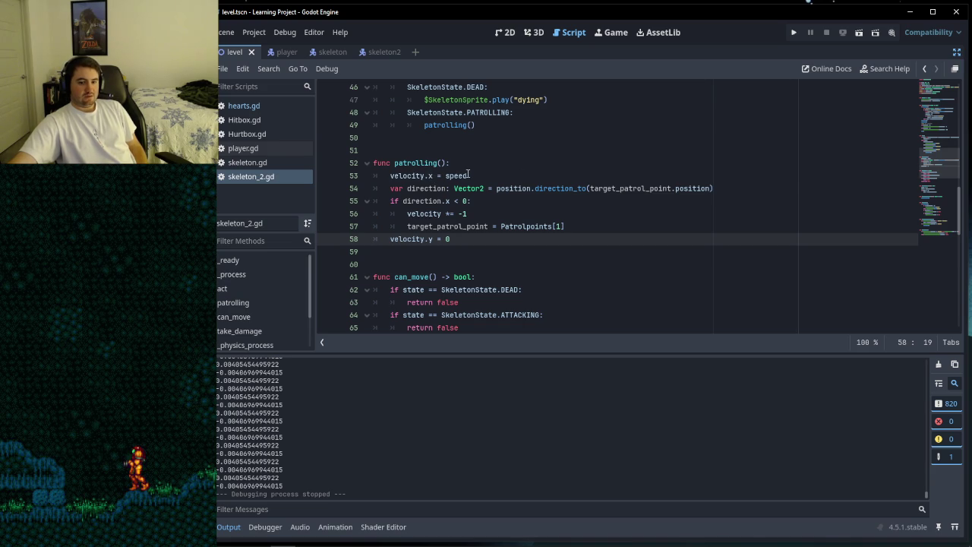
drag(467, 175, 387, 175)
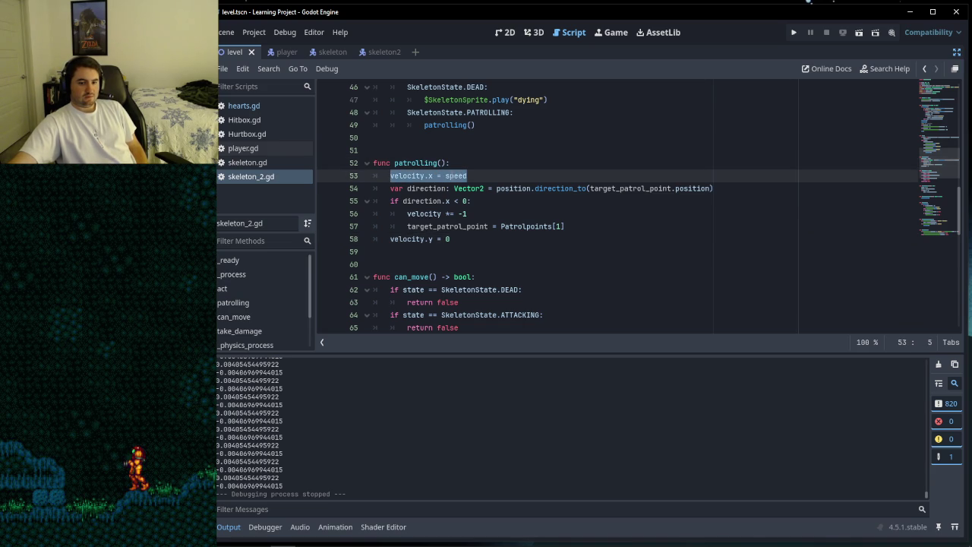
Step: Append * direction.x to the velocity.x = speed line
mouse_move(456, 175)
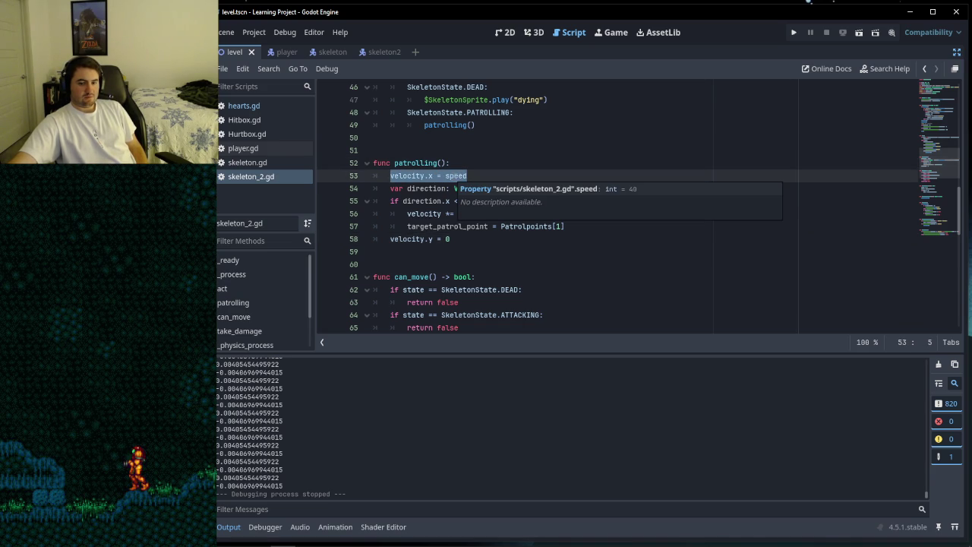
click(484, 175)
text(* direction.x)
click(526, 202)
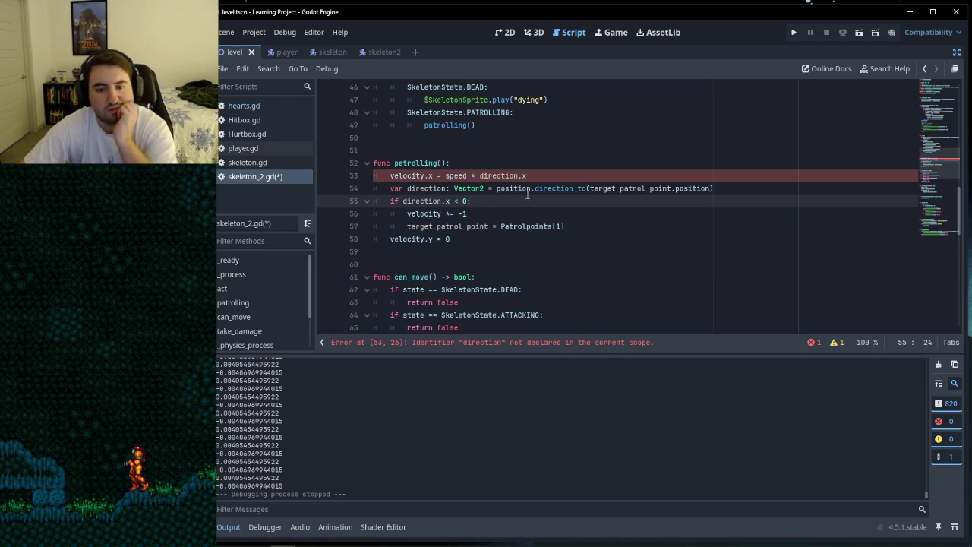
Step: Cut the velocity.x line and paste it below the var direction declaration
drag(542, 175, 391, 176)
right_click(420, 174)
click(455, 236)
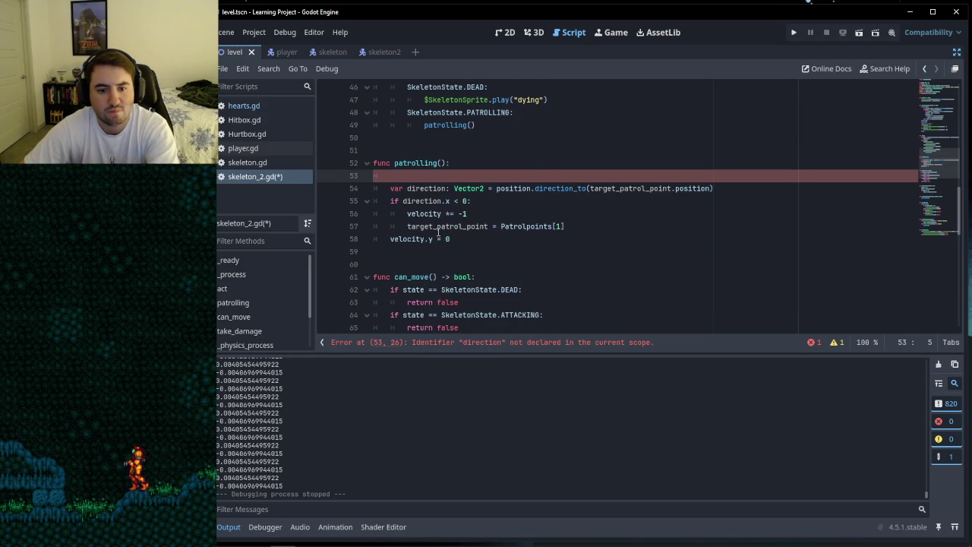
key(BackSpace)
key(BackSpace)
click(718, 175)
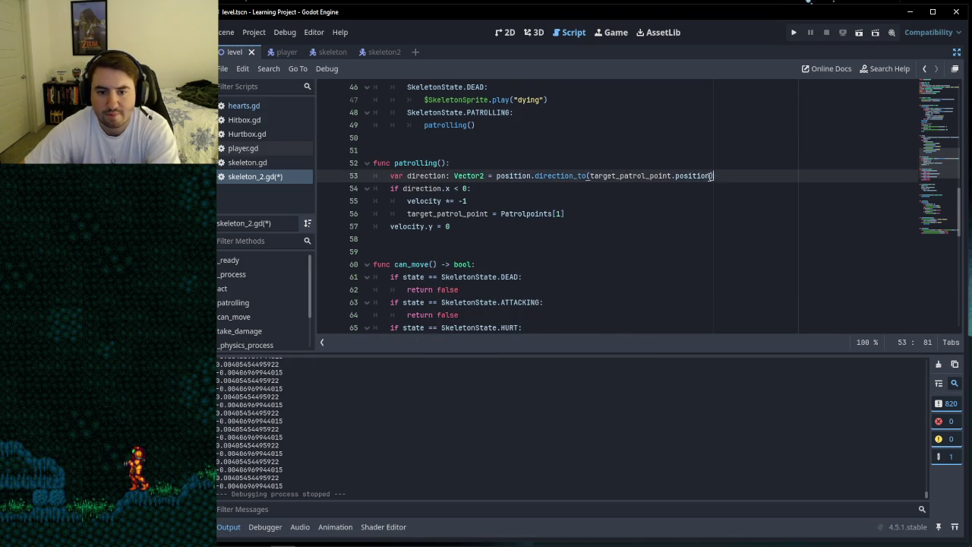
key(Return)
right_click(398, 188)
click(418, 280)
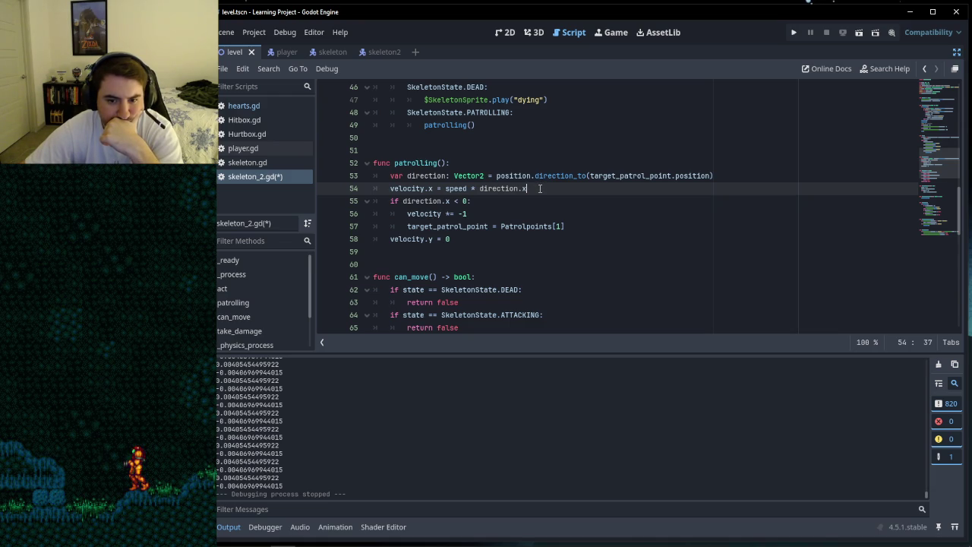
Step: Strip ' * direction.x' from line 54 so it reads velocity.x = speed again
key(shift+Home)
key(shift+Home)
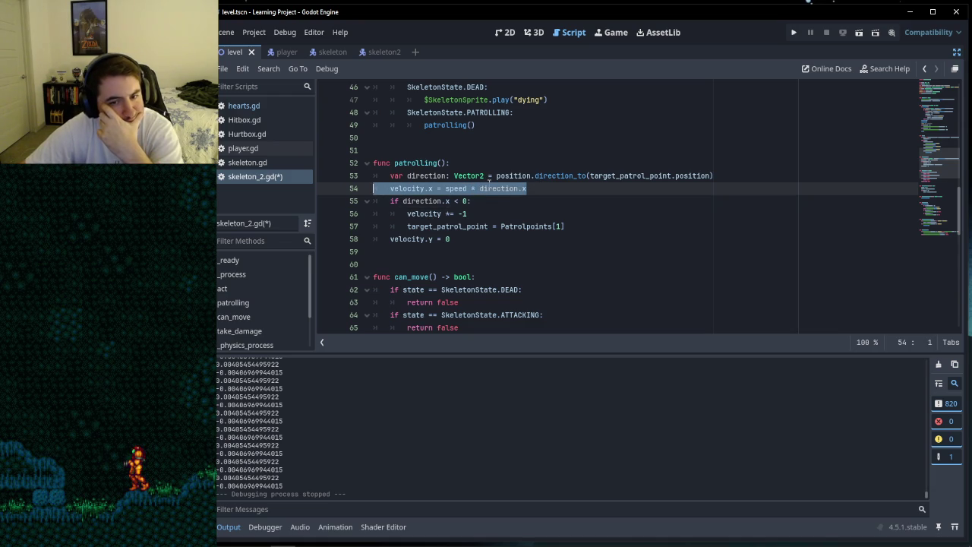
click(533, 189)
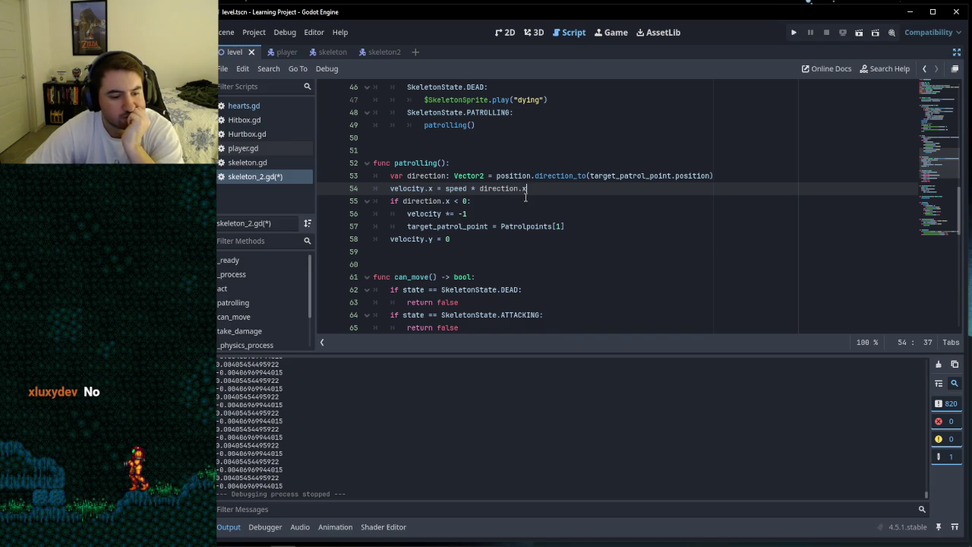
drag(528, 190, 466, 188)
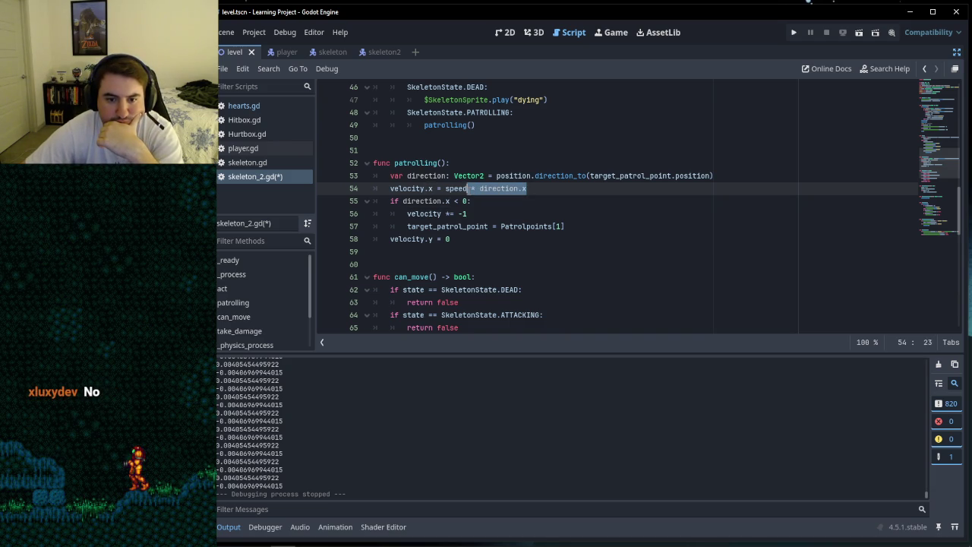
click(538, 191)
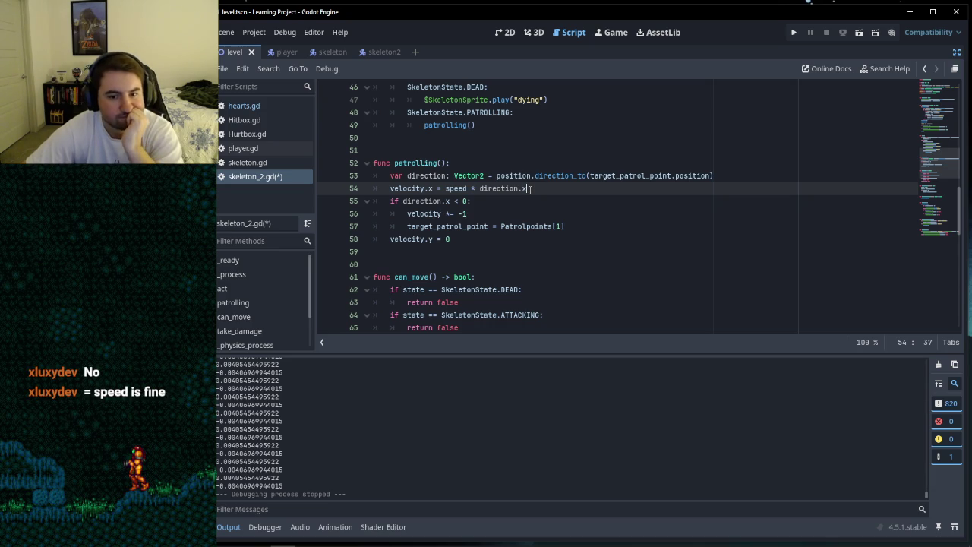
key(ctrl+shift+Left)
key(ctrl+shift+Left)
key(ctrl+shift+Left)
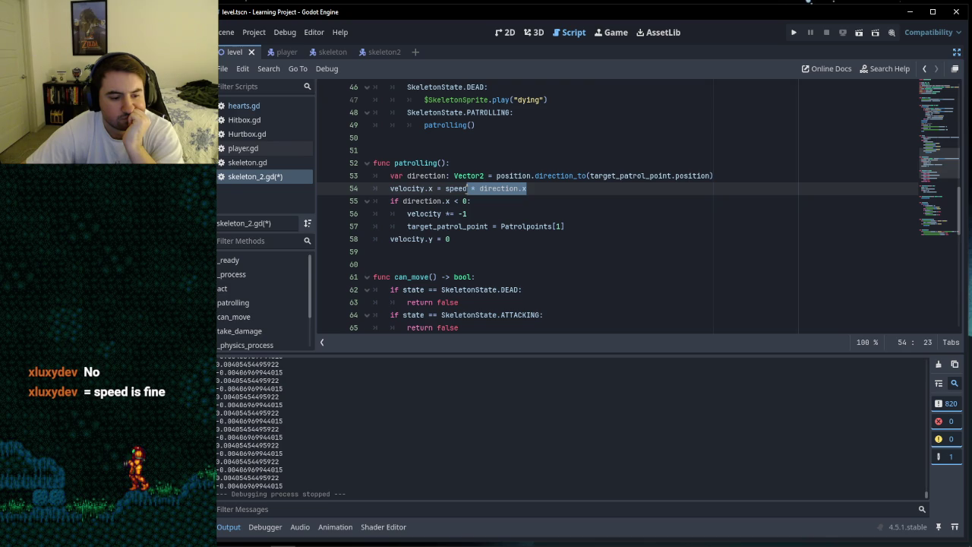
key(shift+Right)
key(shift+Left)
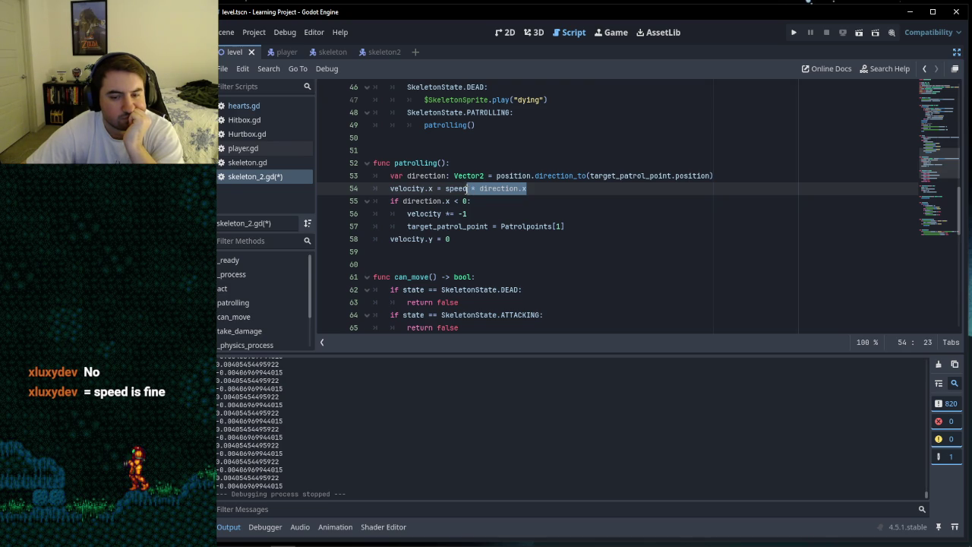
key(BackSpace)
click(517, 200)
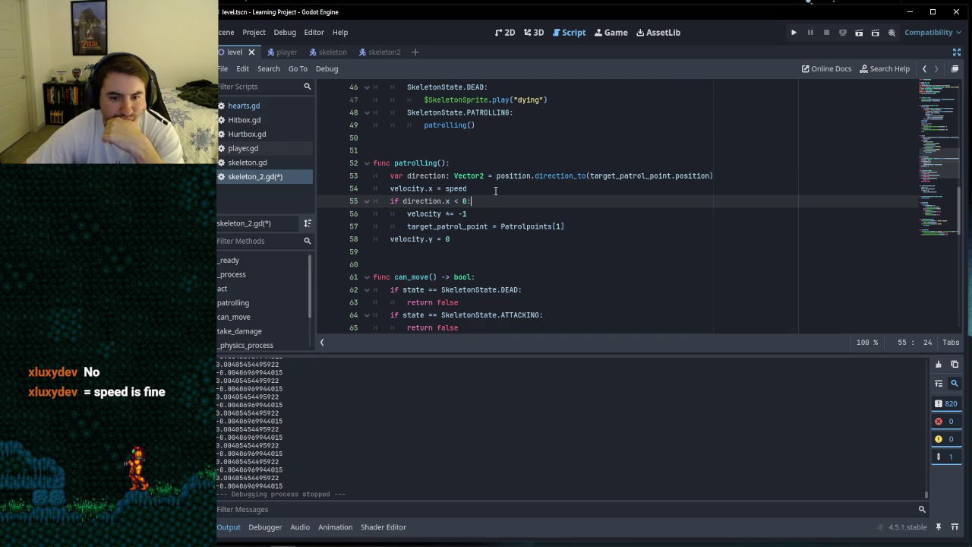
click(495, 190)
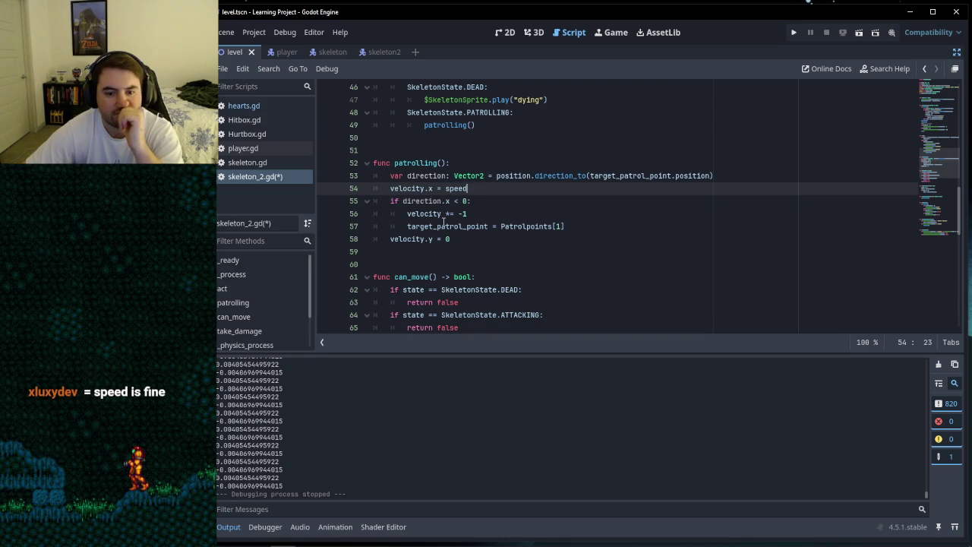
mouse_move(441, 216)
click(532, 215)
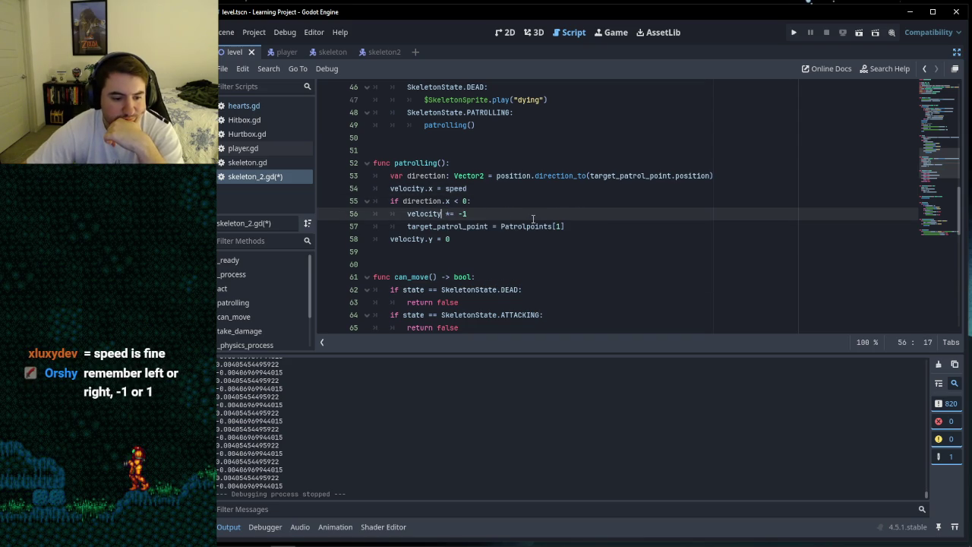
Step: Insert .x after velocity on line 56 to make it velocity.x += -1
click(485, 190)
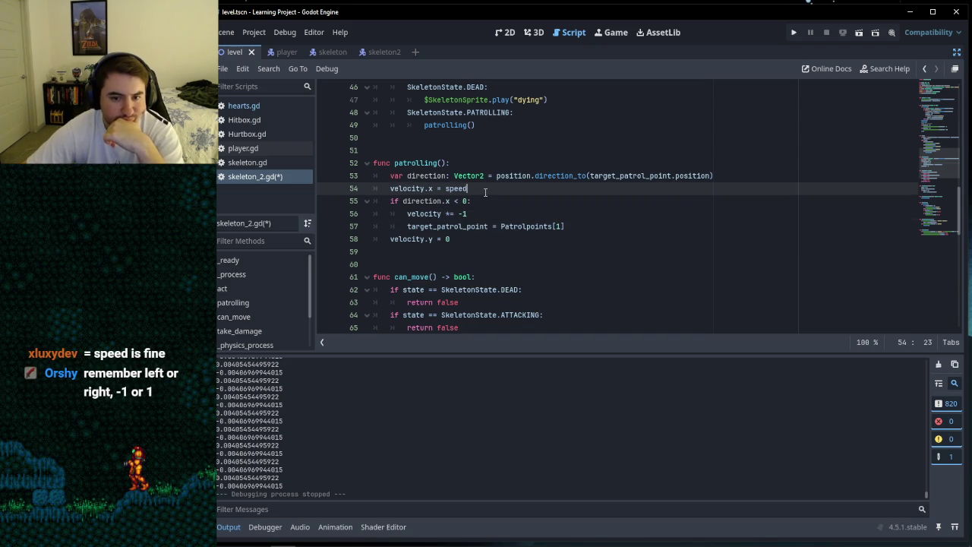
click(442, 213)
text(.x)
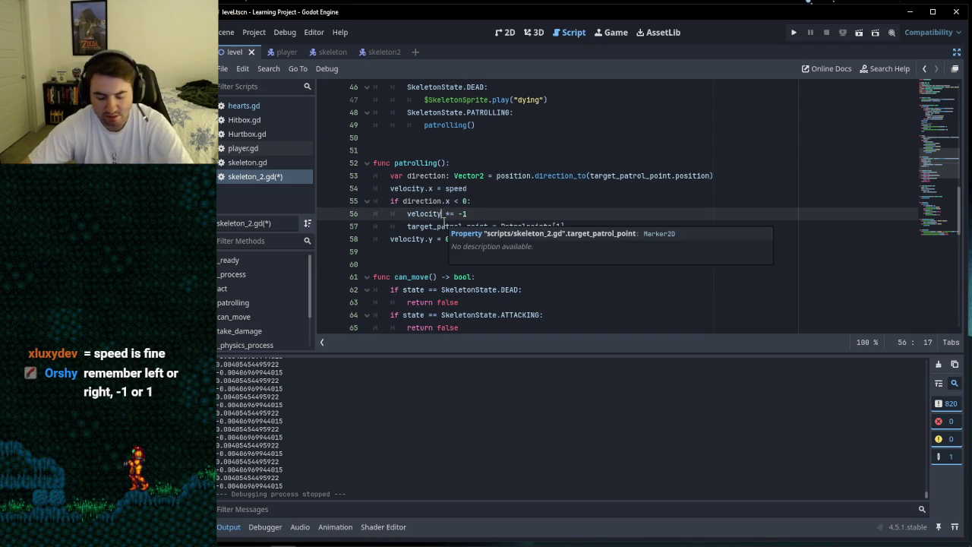
click(550, 199)
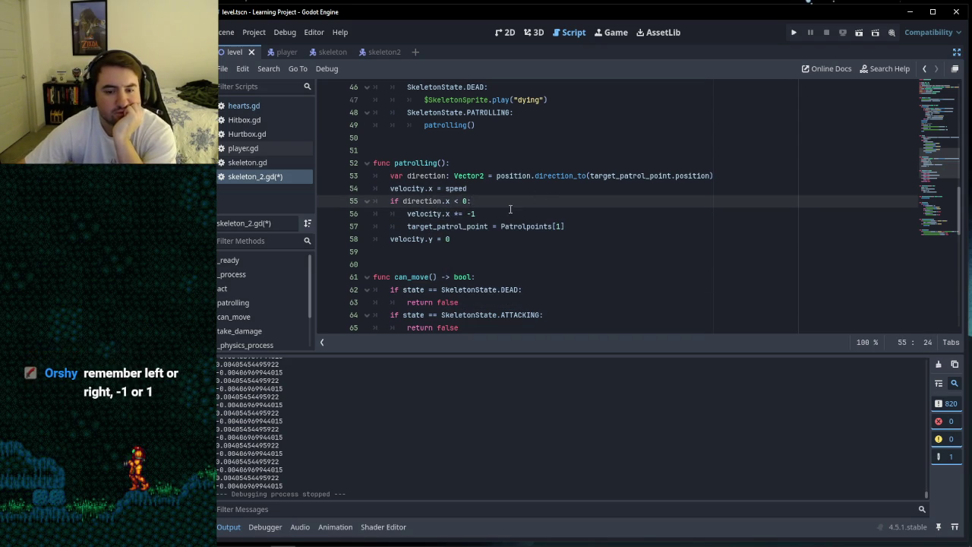
click(524, 214)
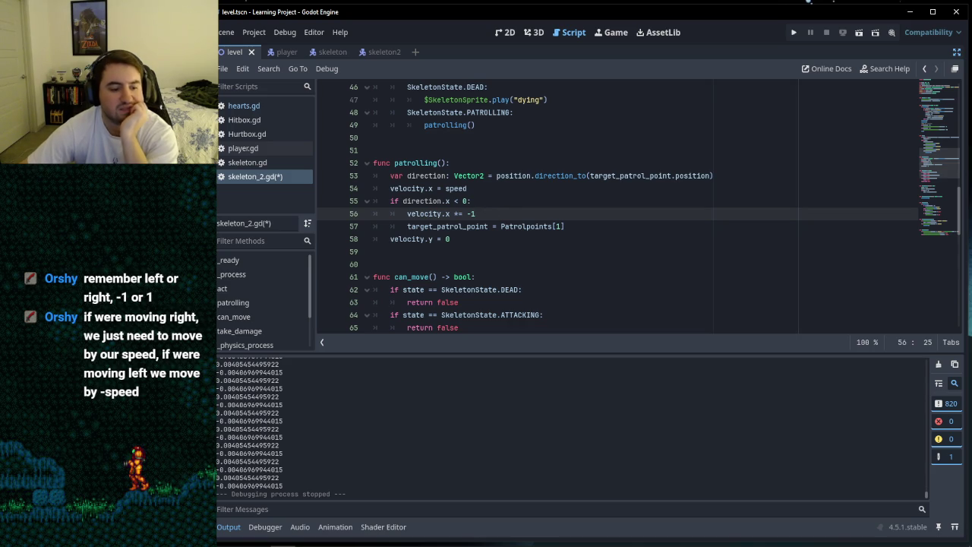
click(514, 252)
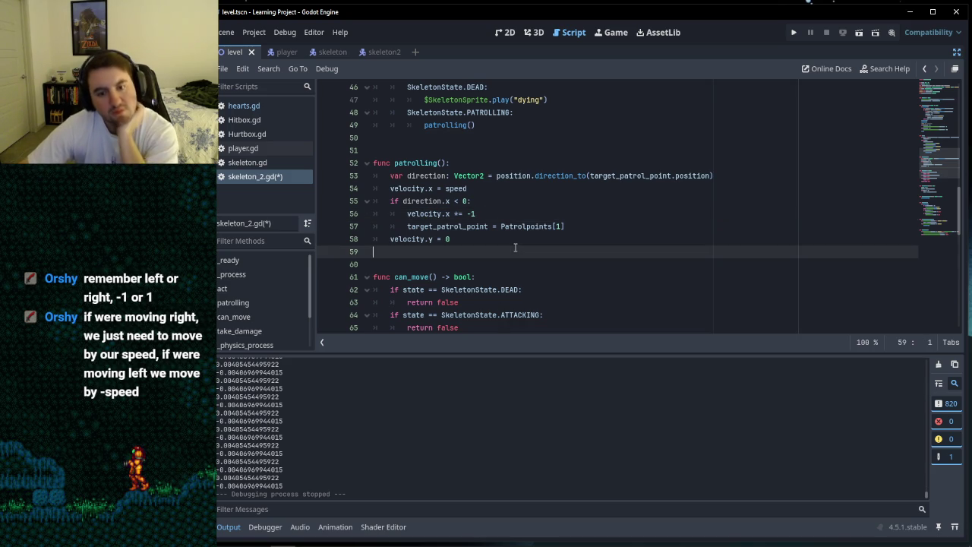
click(509, 226)
mouse_move(510, 231)
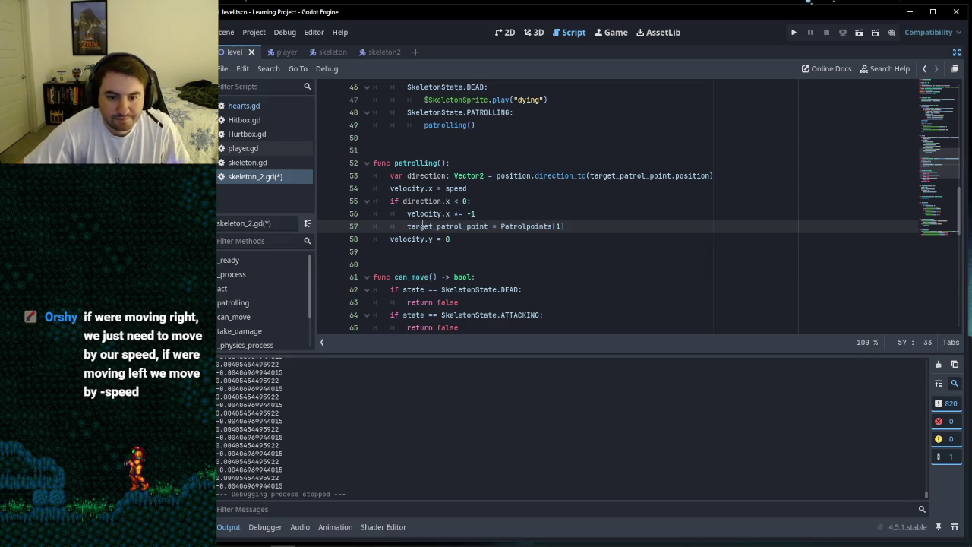
key(Down)
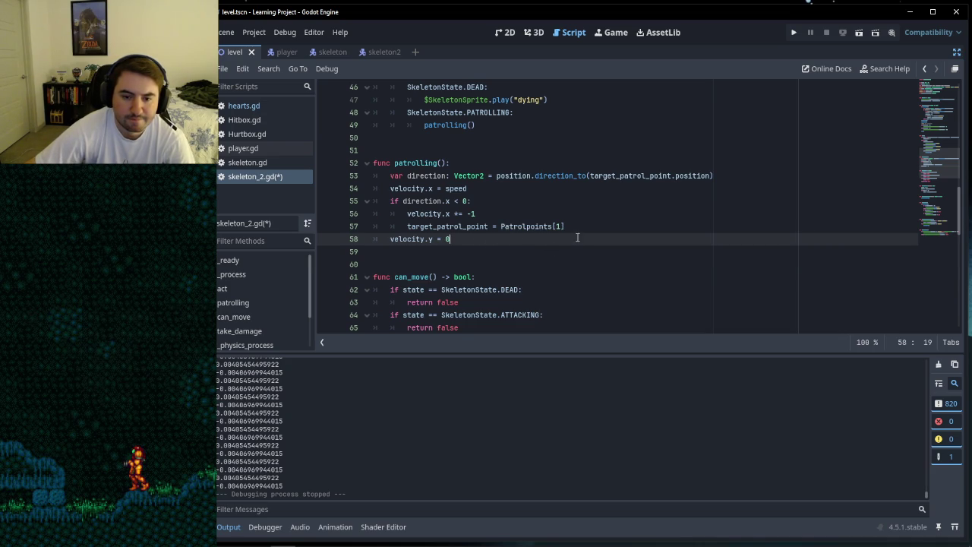
click(514, 189)
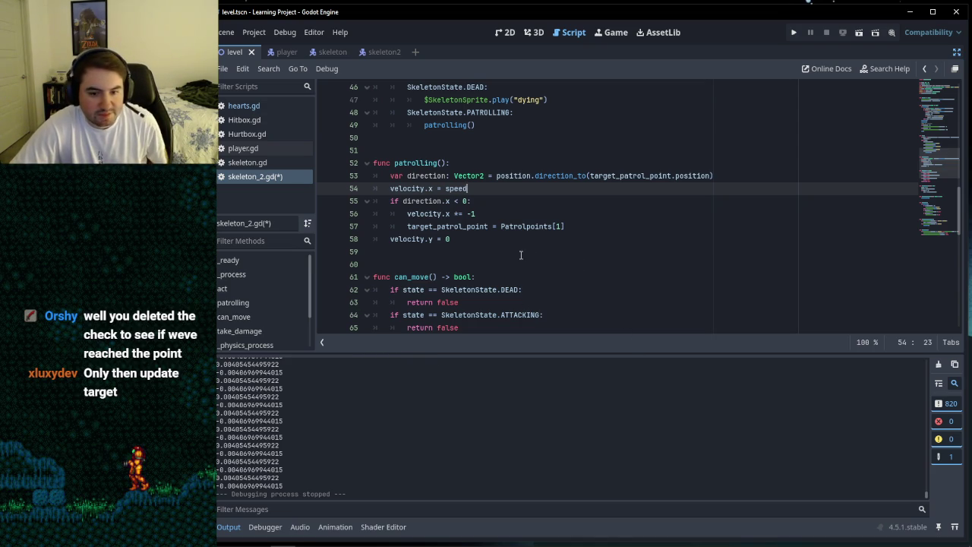
click(494, 202)
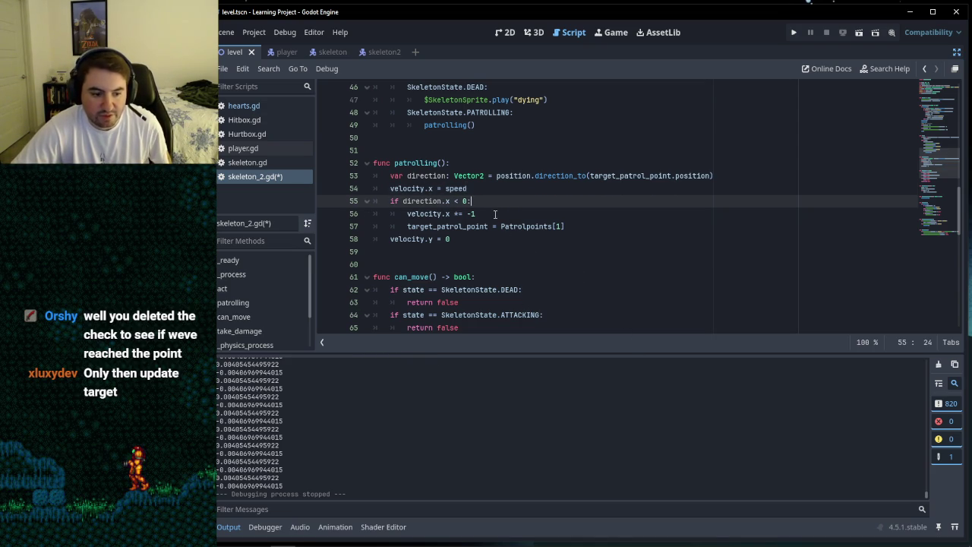
click(495, 213)
click(501, 239)
click(507, 213)
click(578, 226)
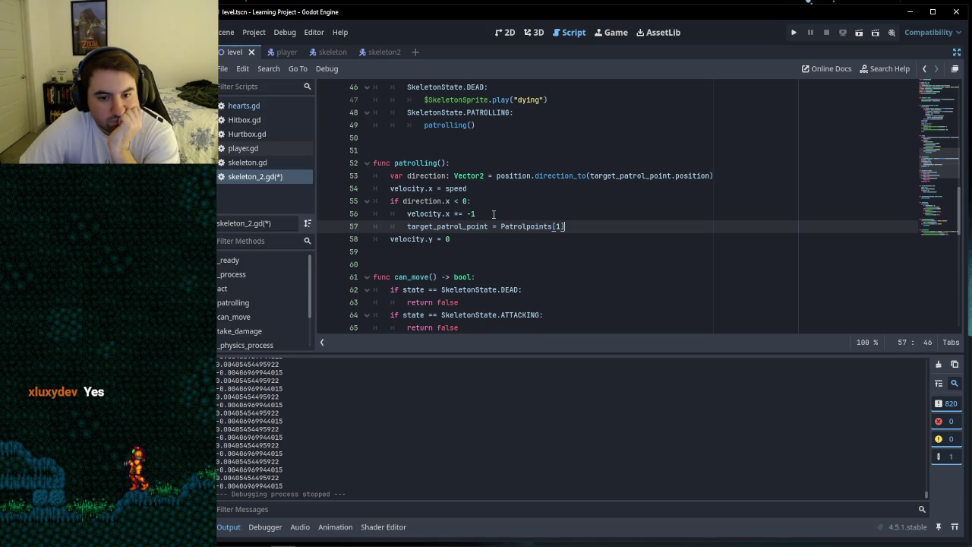
click(493, 214)
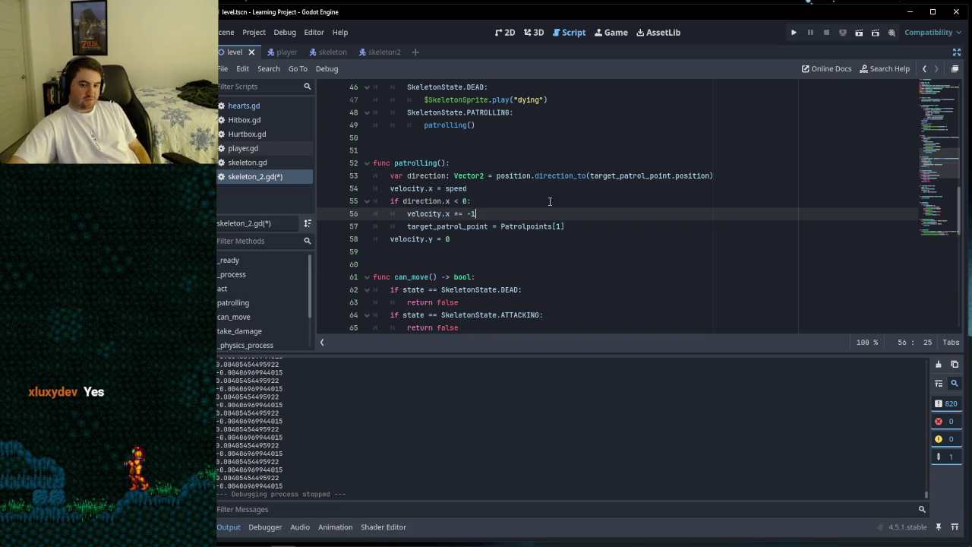
click(480, 203)
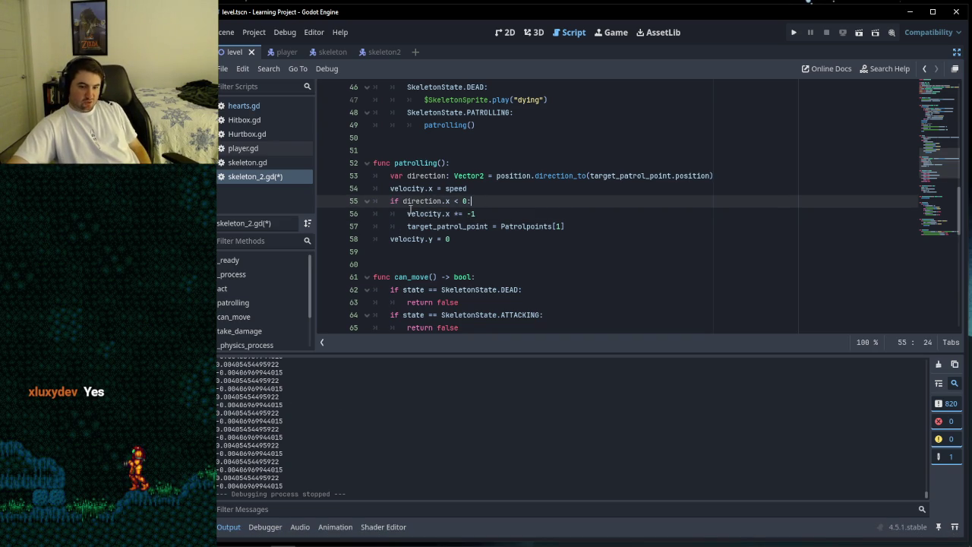
mouse_move(392, 200)
mouse_down()
mouse_move(486, 202)
mouse_move(387, 203)
mouse_up()
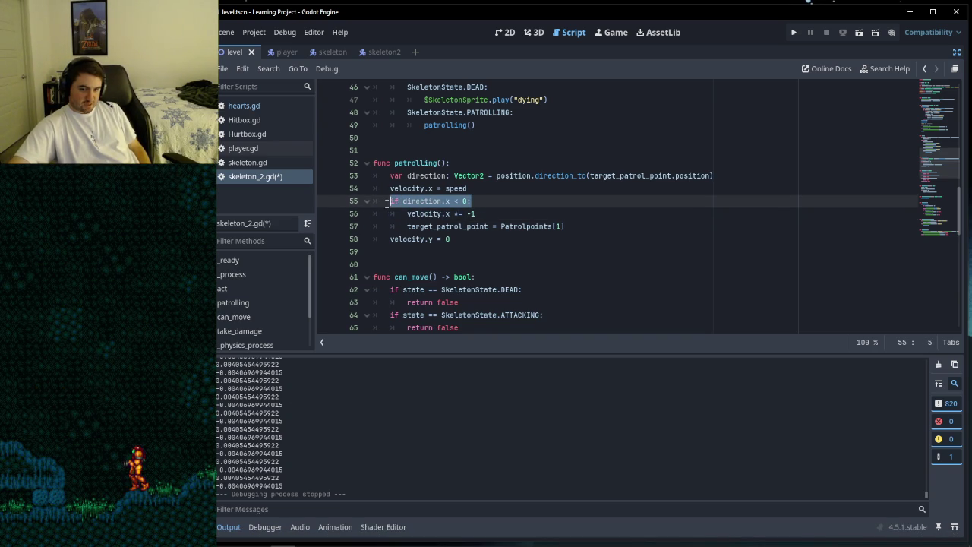
click(502, 199)
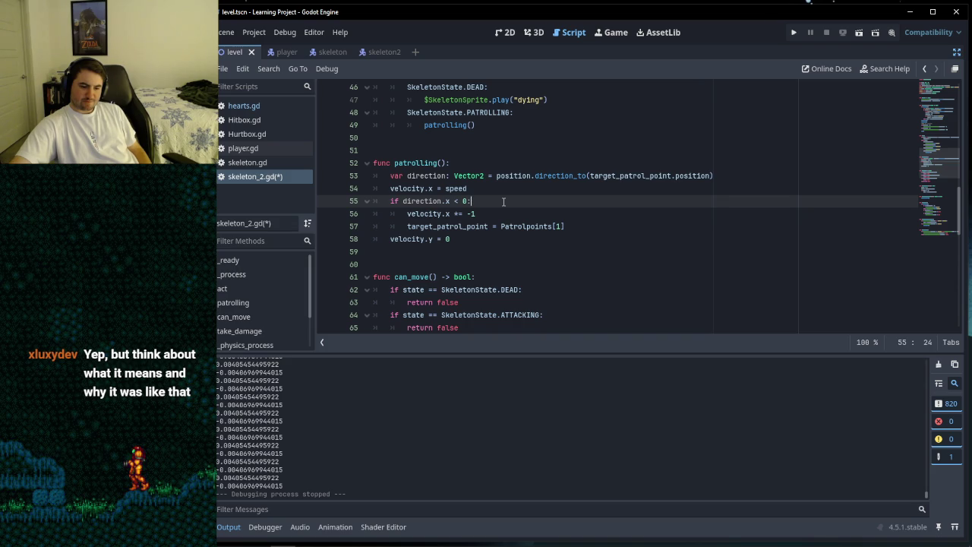
click(484, 209)
click(490, 205)
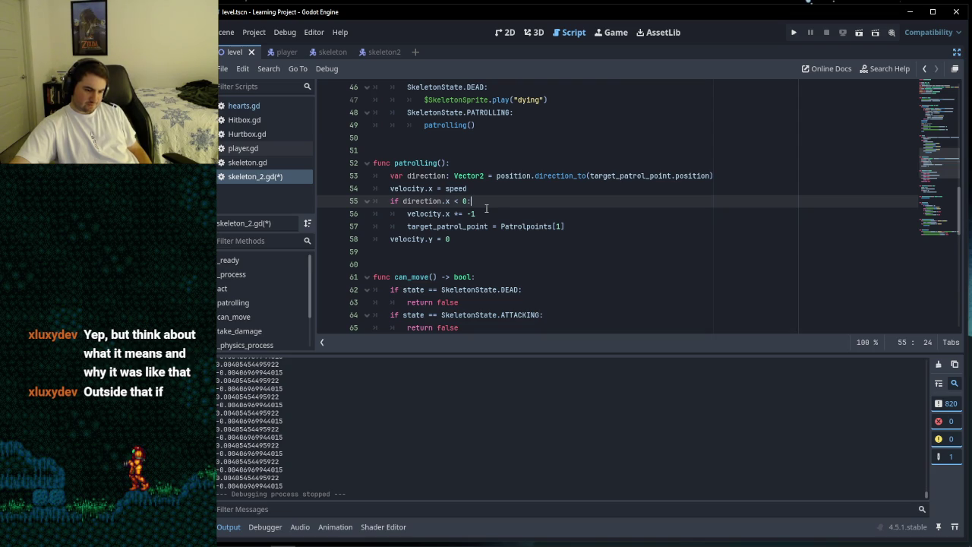
drag(472, 201, 393, 201)
click(475, 201)
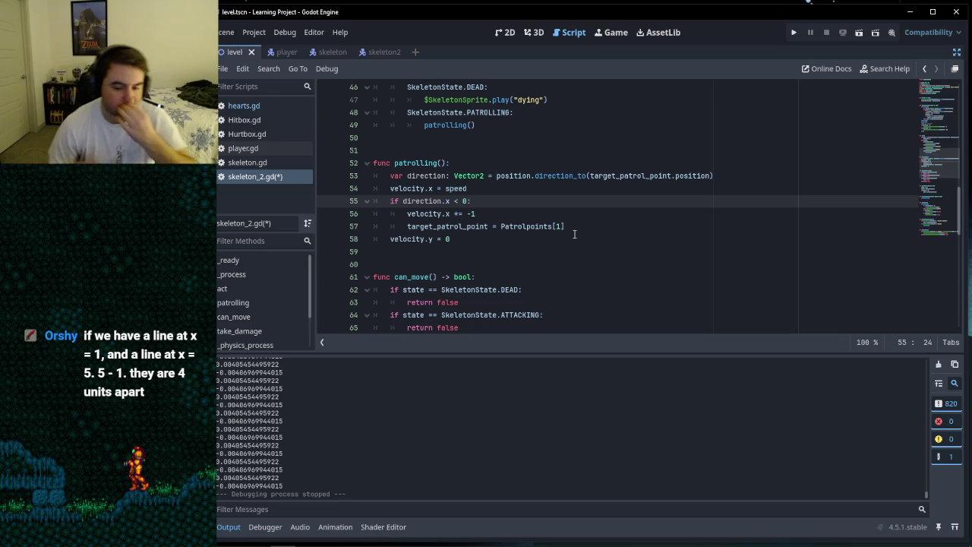
click(553, 238)
Step: Write abs(position.x - target_patrol_point.position.x) on a new line 59 below velocity.y = 0
key(Return)
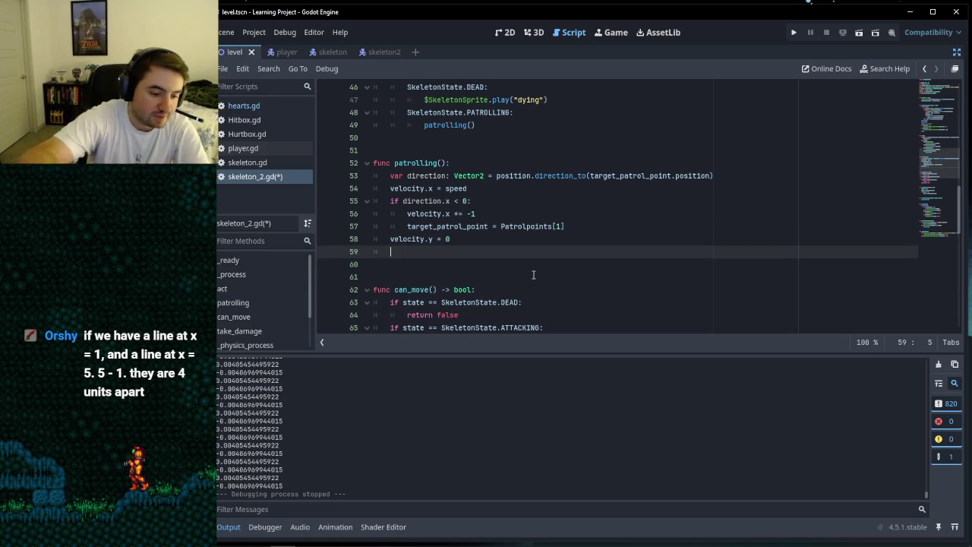
text(abs)
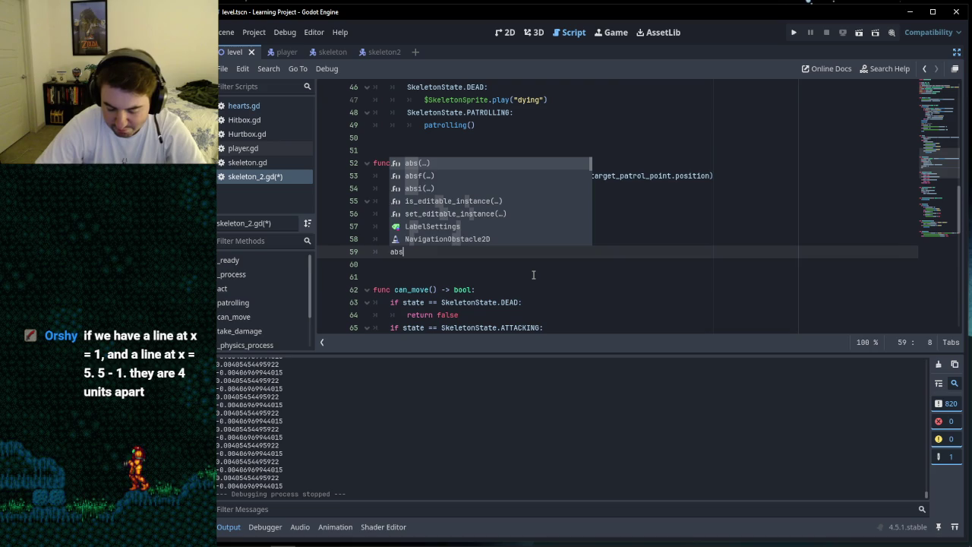
key(Return)
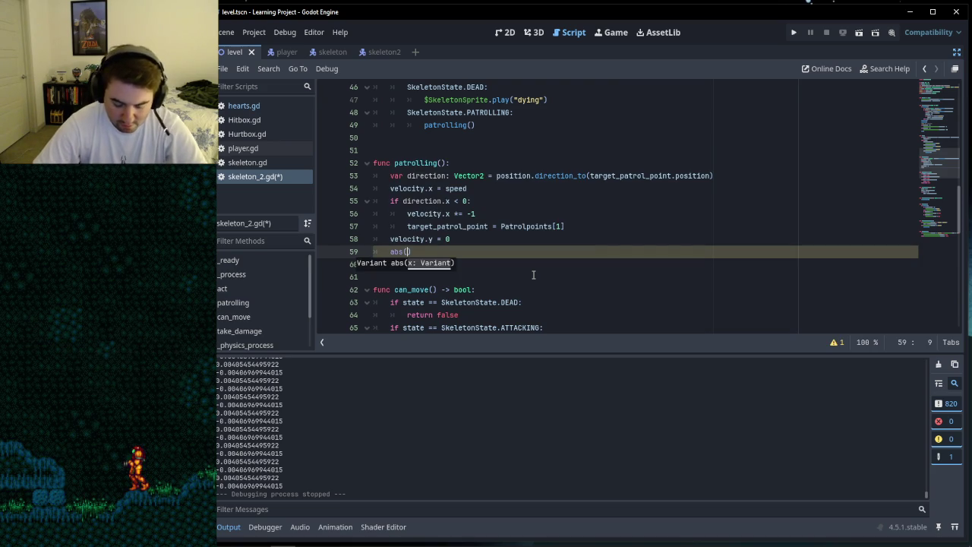
text(position.)
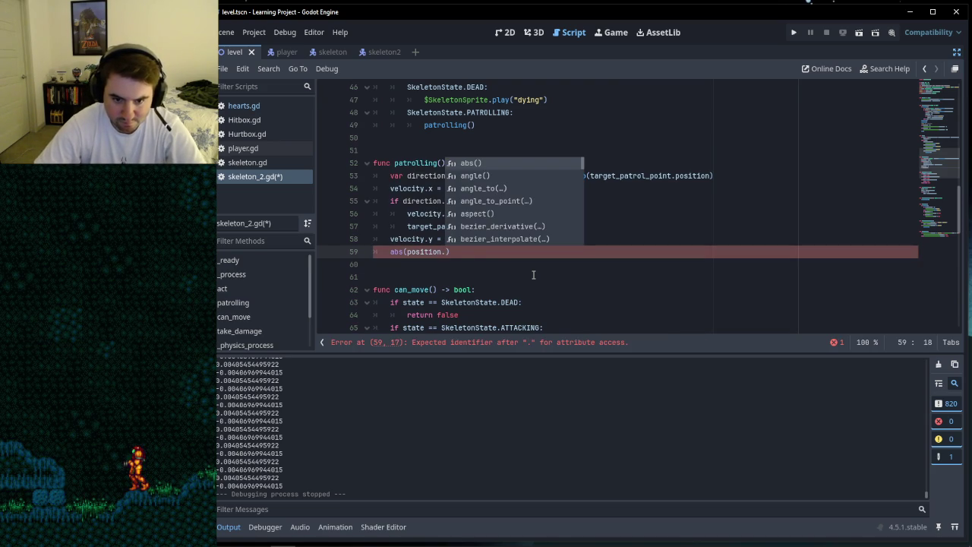
text(x -)
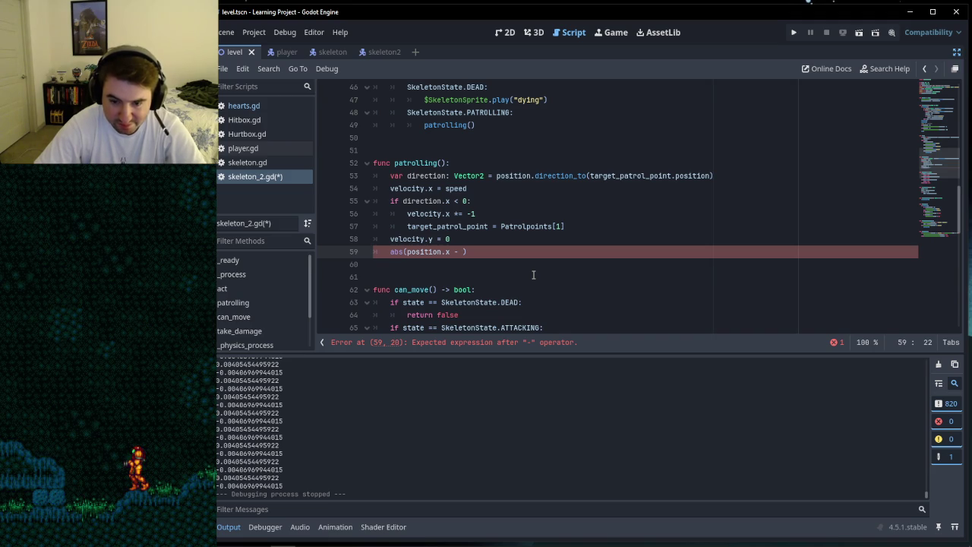
text(targ)
key(Return)
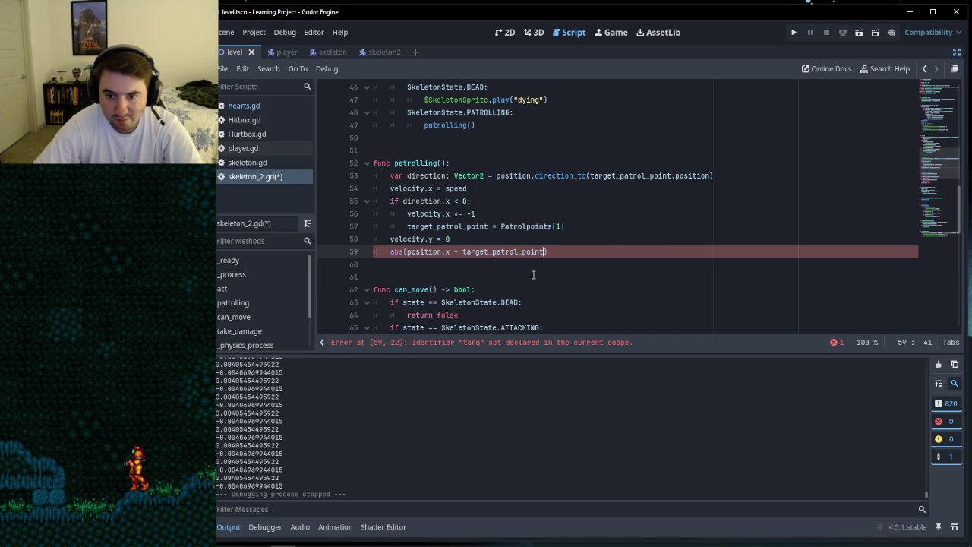
text(.p)
key(Return)
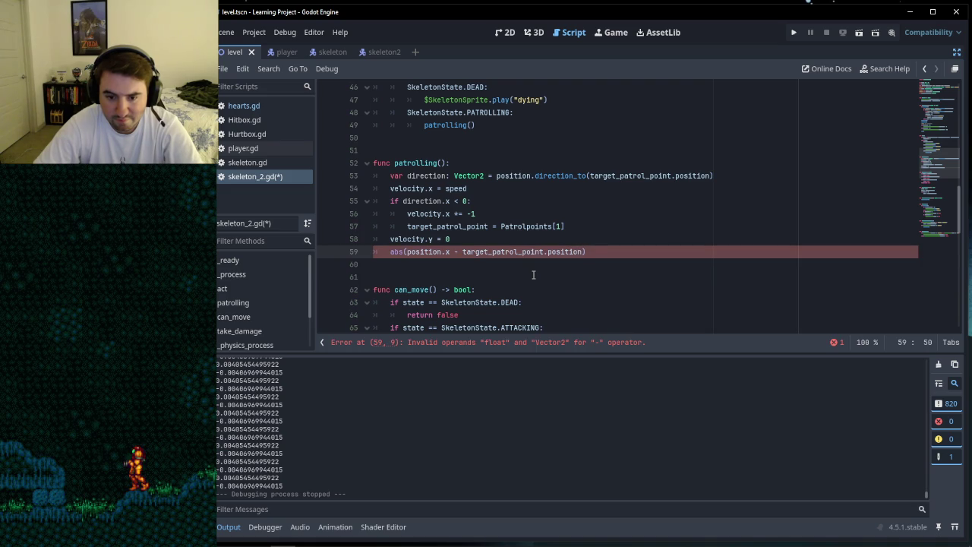
text(.x)
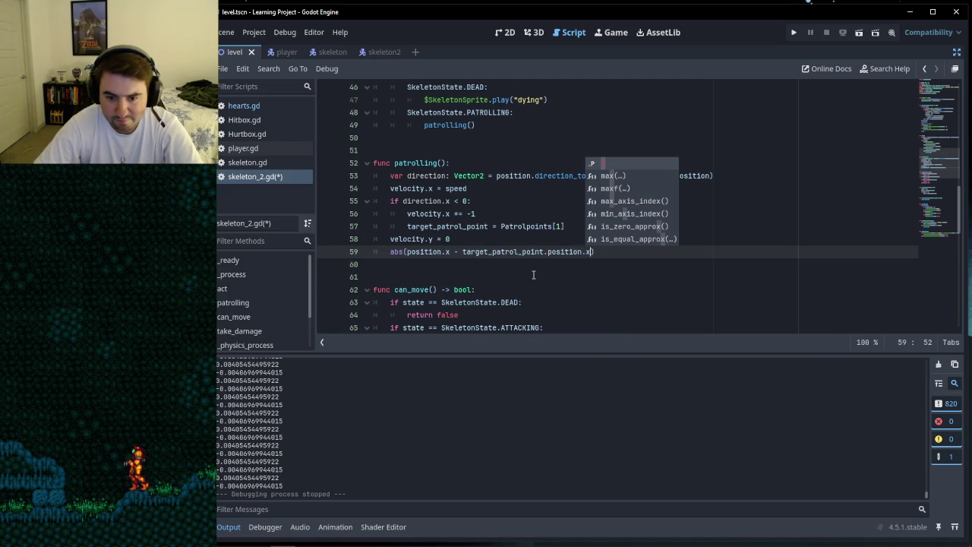
click(589, 276)
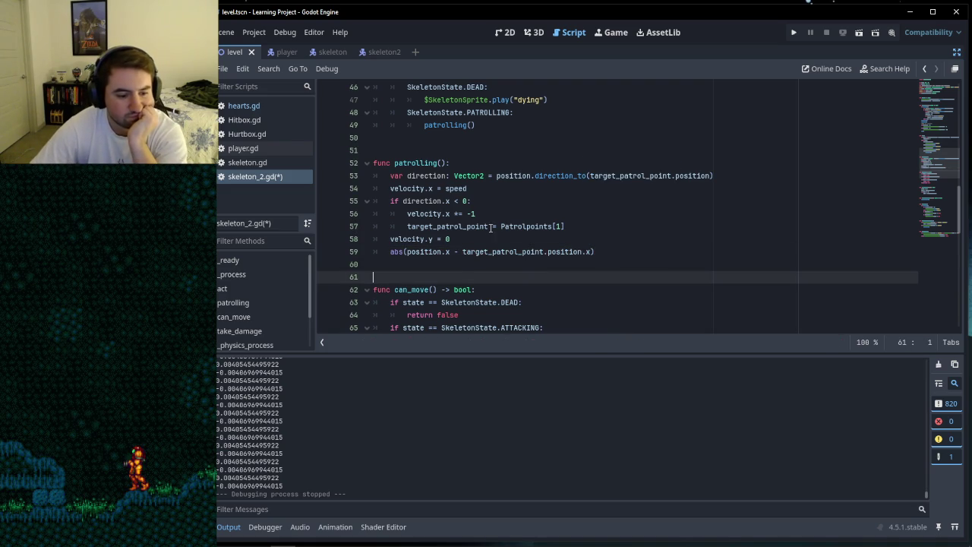
click(454, 268)
click(458, 273)
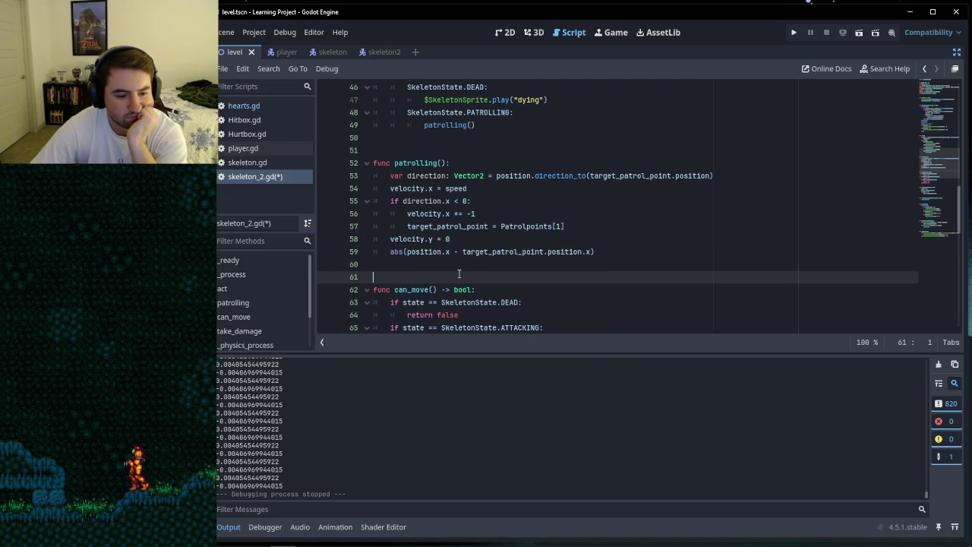
click(446, 265)
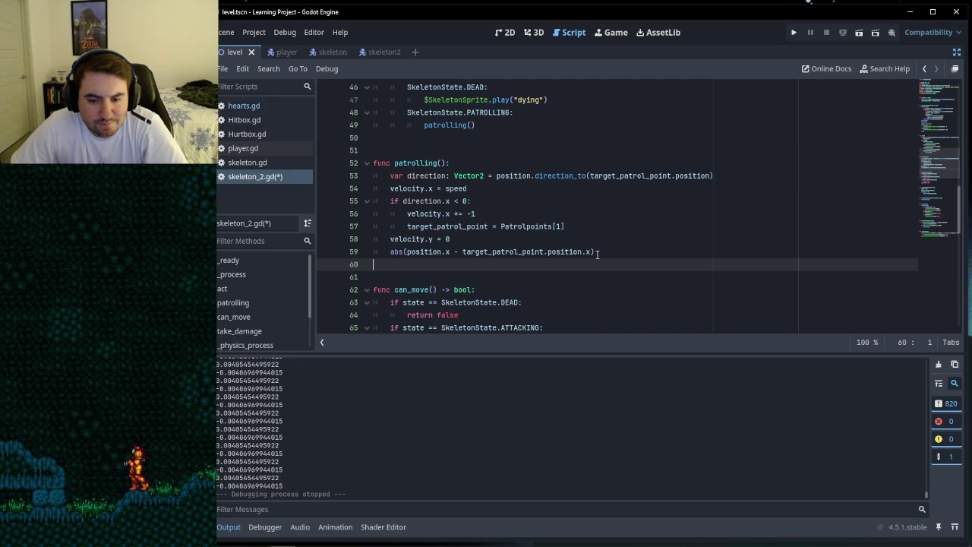
click(597, 255)
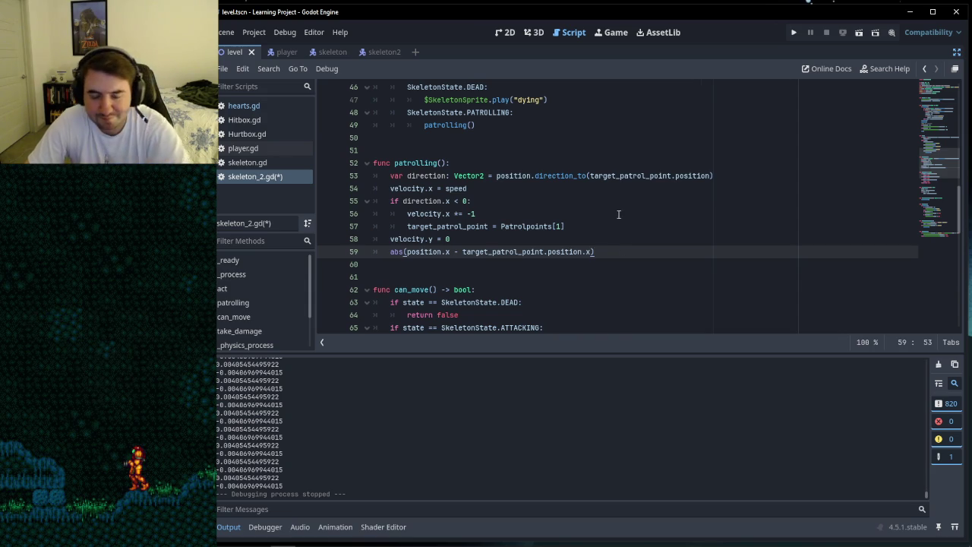
Step: Select and review the abs(position.x - target_patrol_point.position.x) expression on line 59
drag(596, 251, 391, 257)
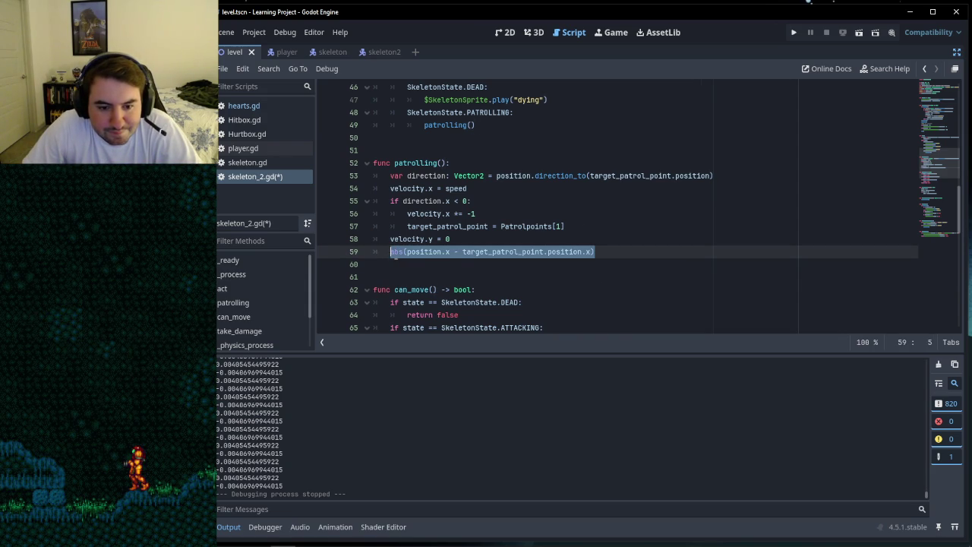
click(499, 240)
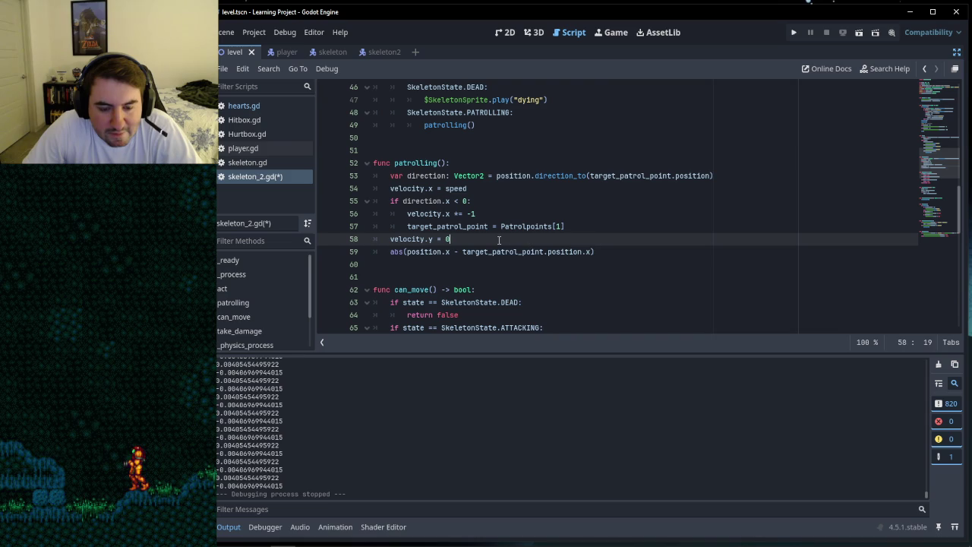
click(618, 255)
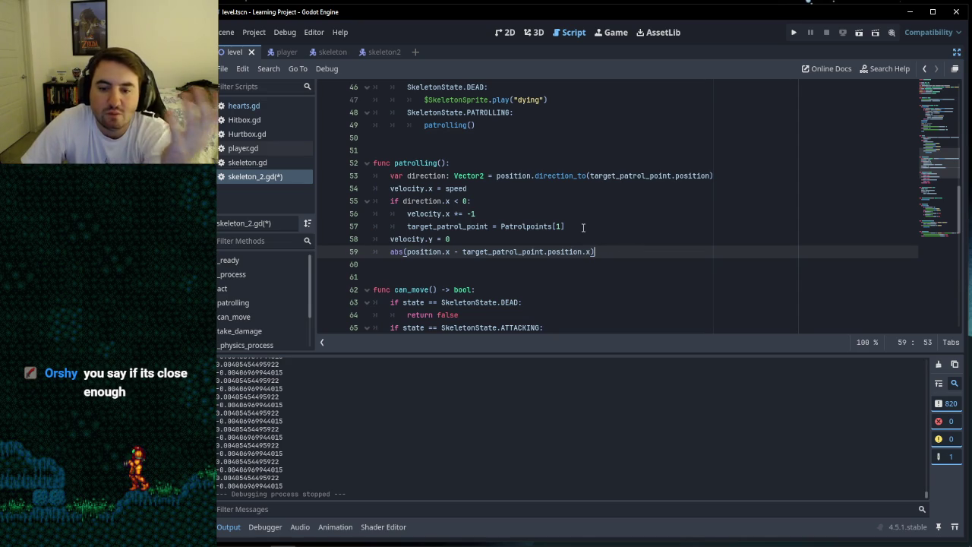
click(519, 240)
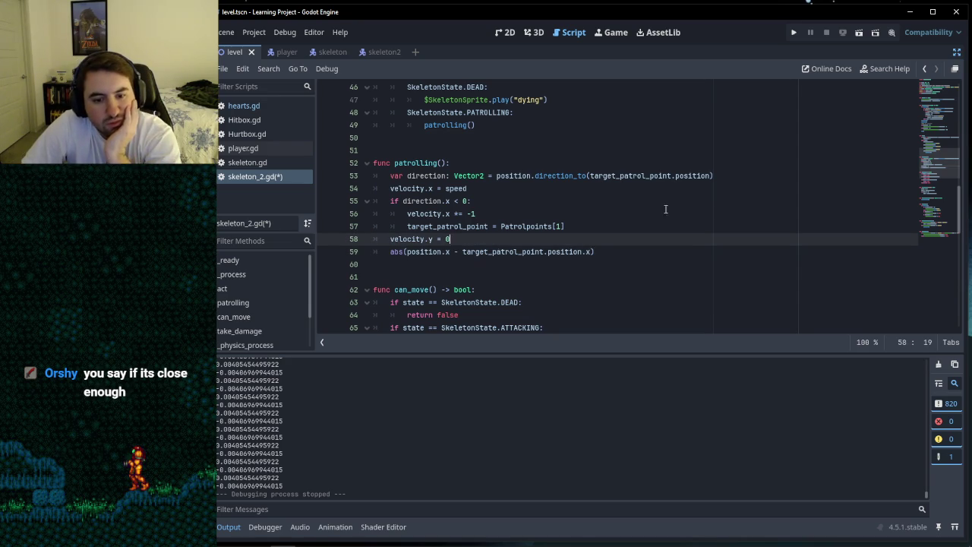
click(607, 252)
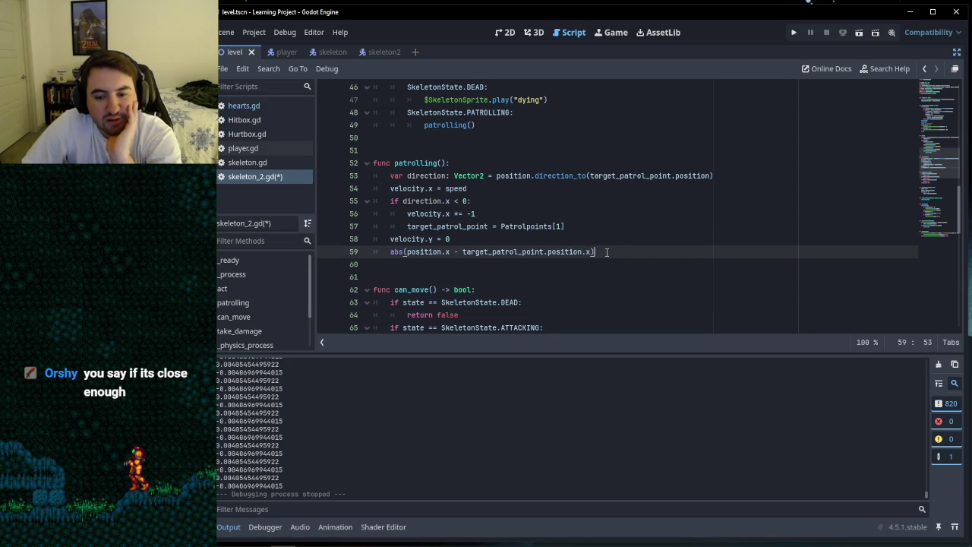
Step: Append <= 1 to line 59 and read the STANDALONE_EXPRESSION warning
text(<= 1)
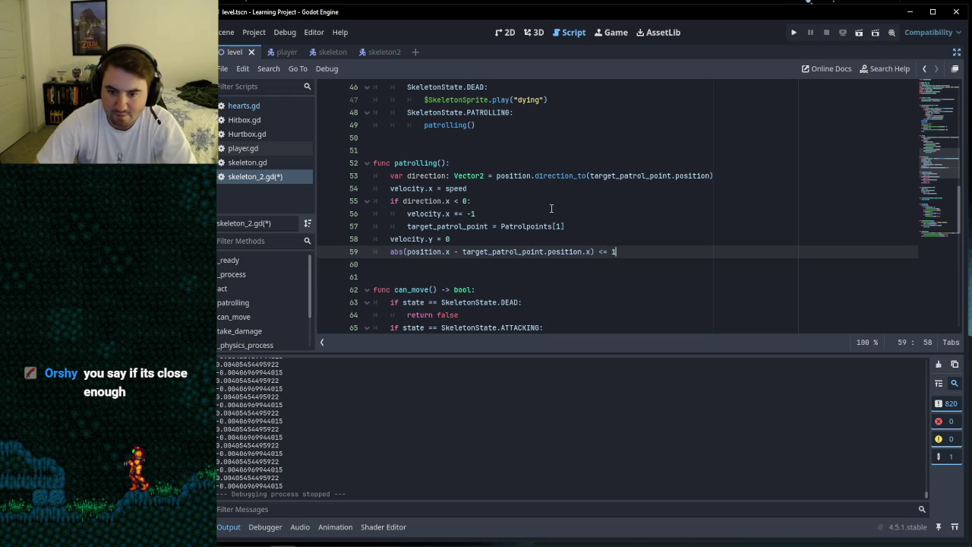
click(634, 241)
click(617, 252)
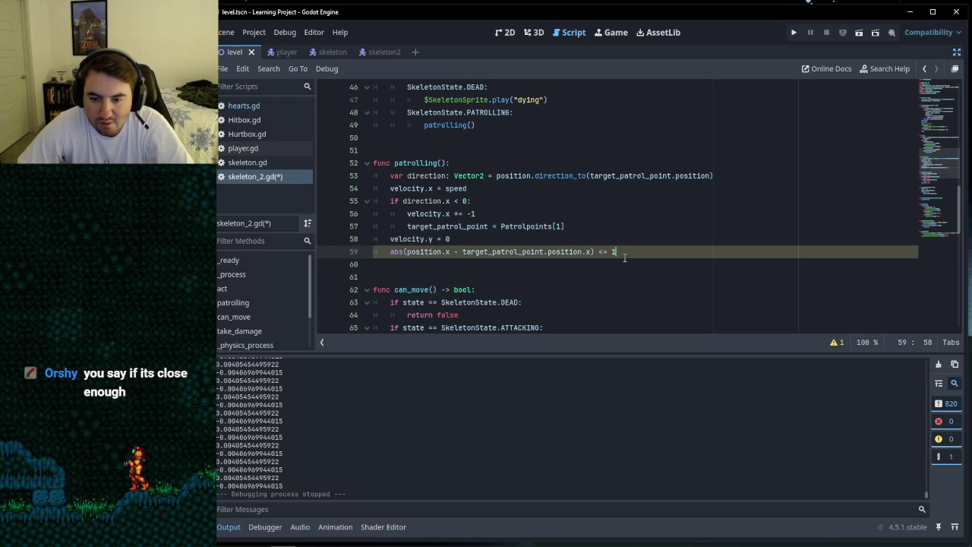
click(838, 342)
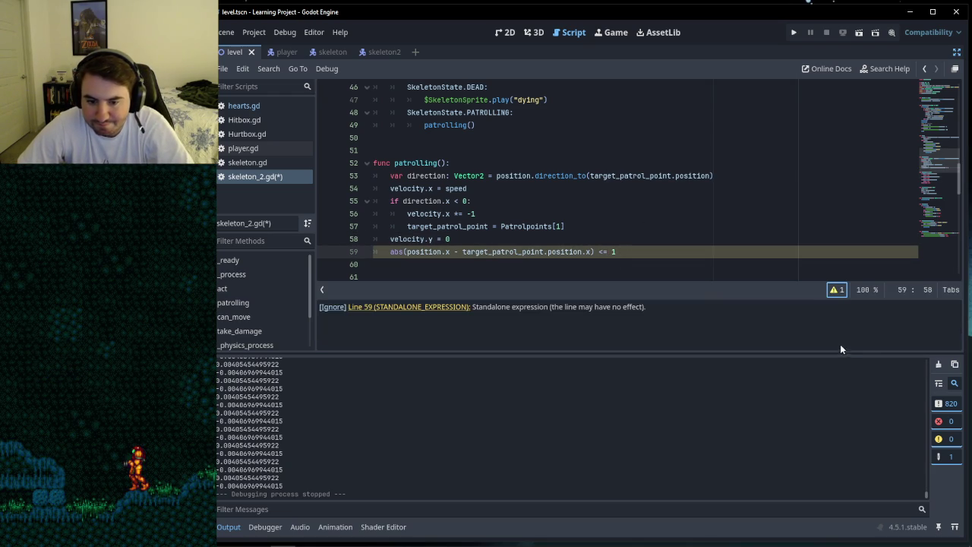
click(832, 292)
Step: Select the whole abs(...) <= 1 expression on line 59 for editing
drag(625, 251, 373, 252)
click(428, 252)
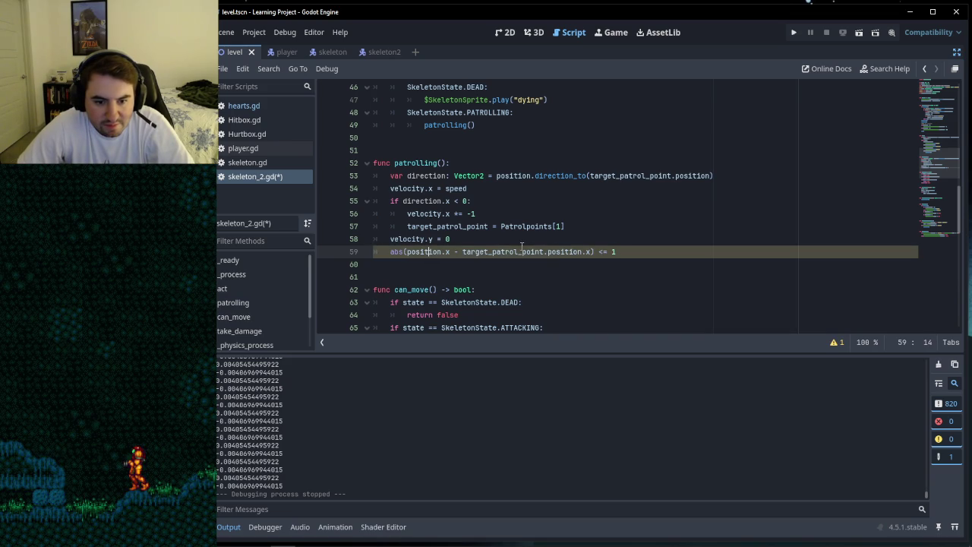
mouse_move(575, 251)
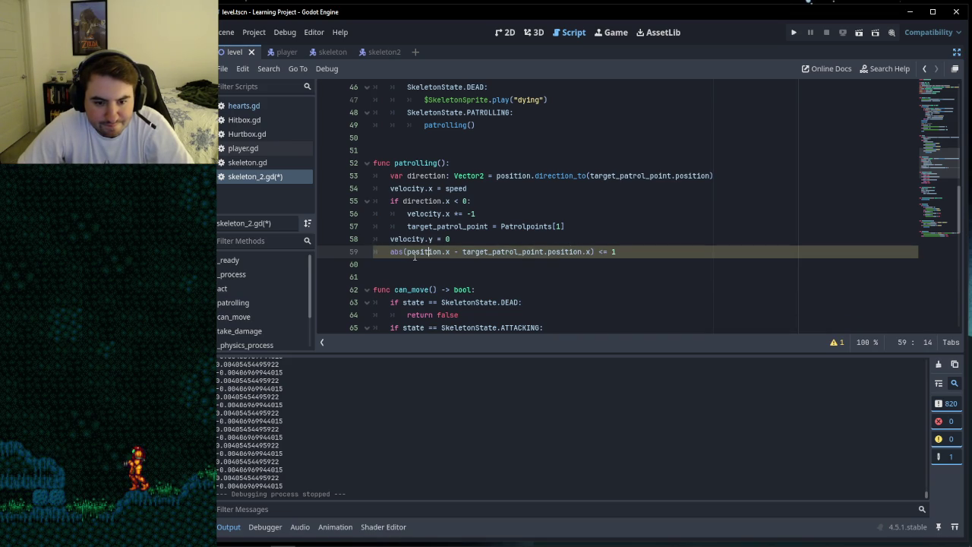
mouse_move(386, 251)
mouse_down()
mouse_move(716, 274)
mouse_move(684, 253)
mouse_up()
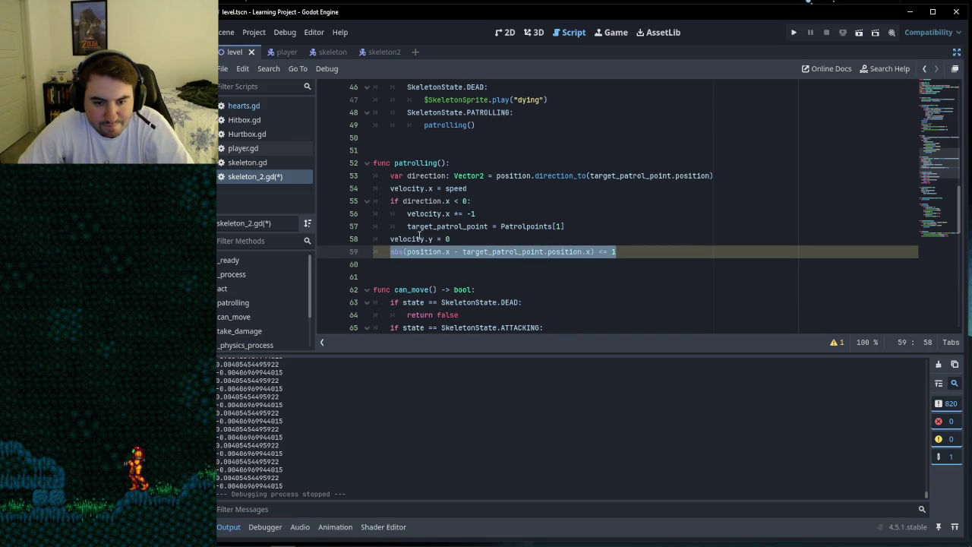
mouse_move(486, 251)
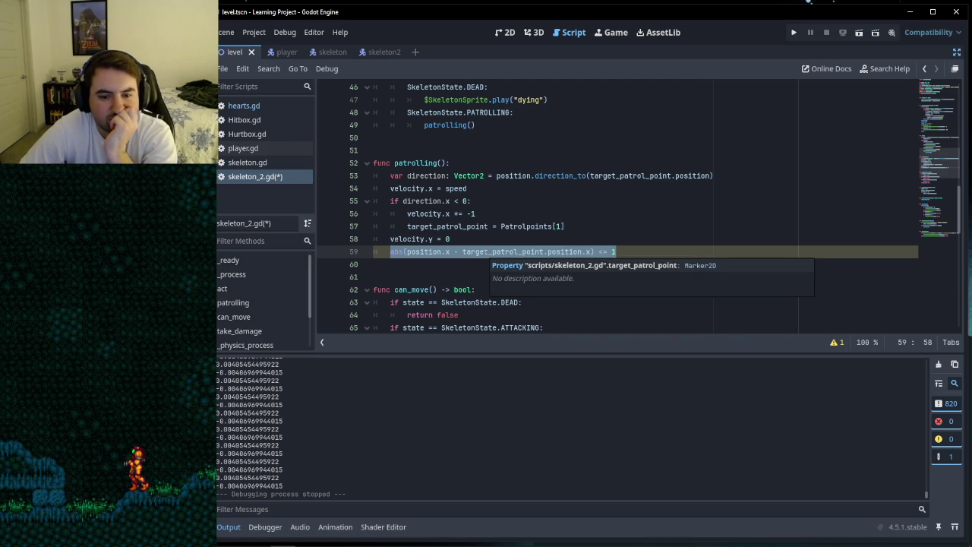
right_click(484, 252)
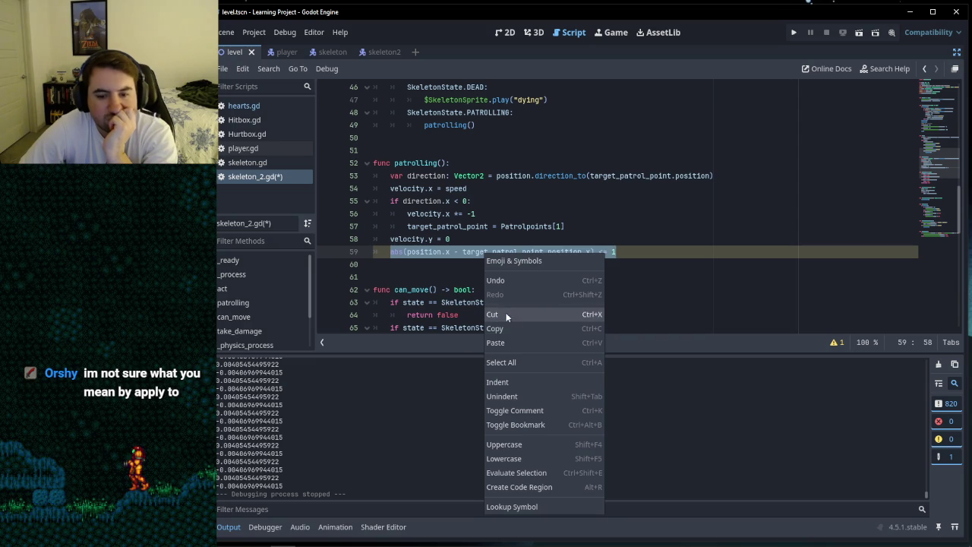
Step: Cut the abs(...) <= 1 line and paste it on line 58, above velocity.y = 0
click(463, 252)
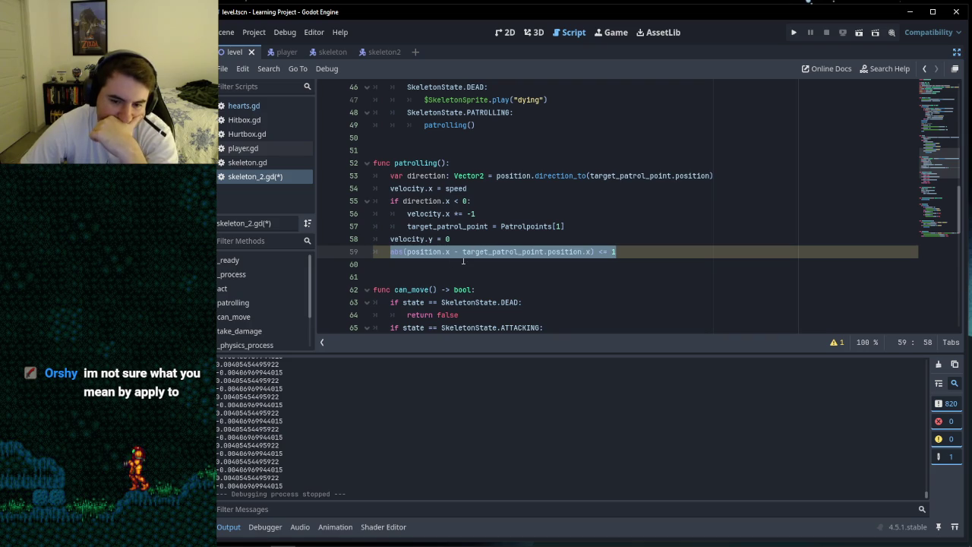
click(616, 251)
drag(616, 251, 390, 252)
key(ctrl+c)
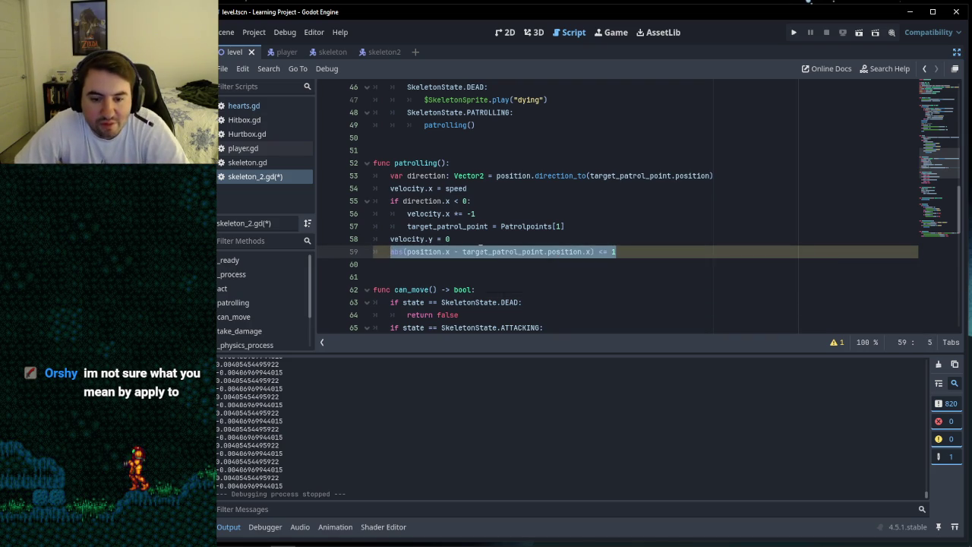
right_click(483, 252)
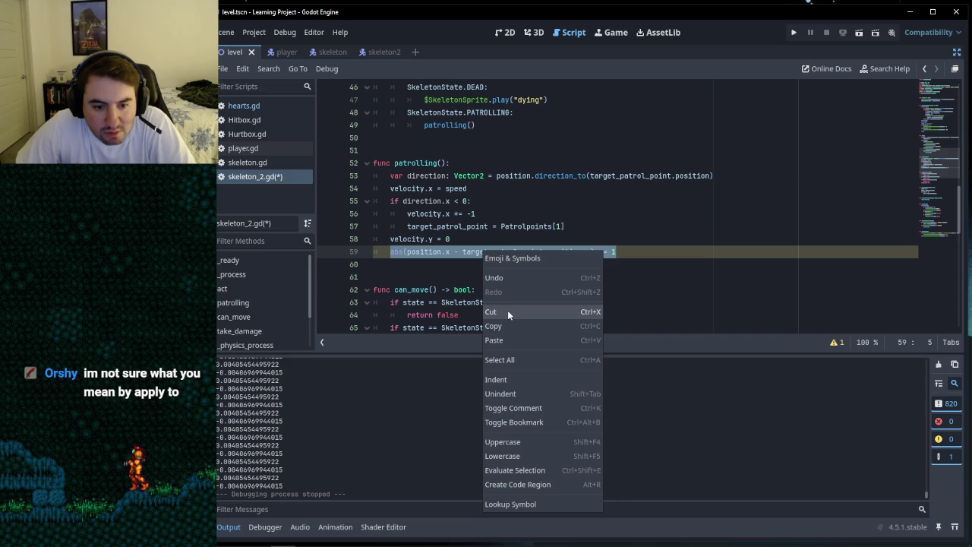
click(507, 311)
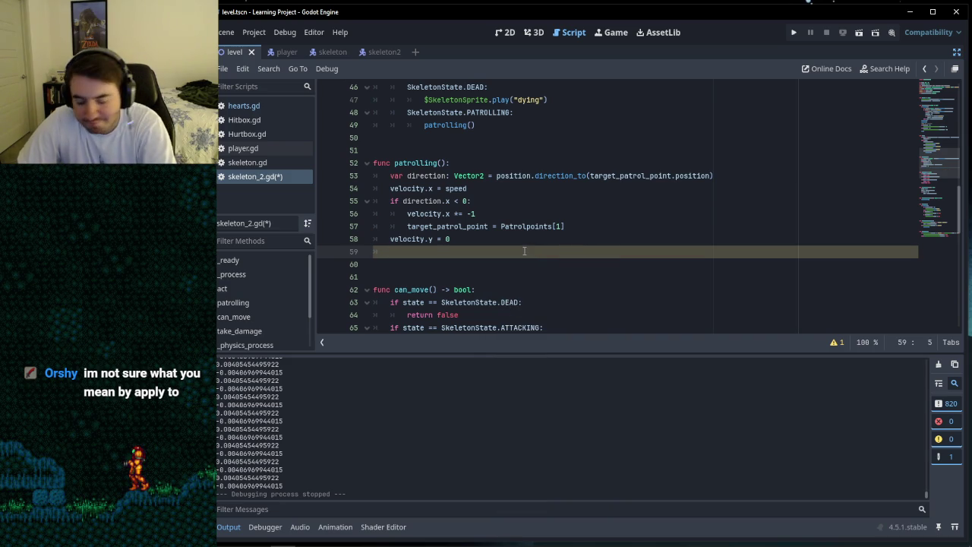
key(alt+Up)
right_click(426, 240)
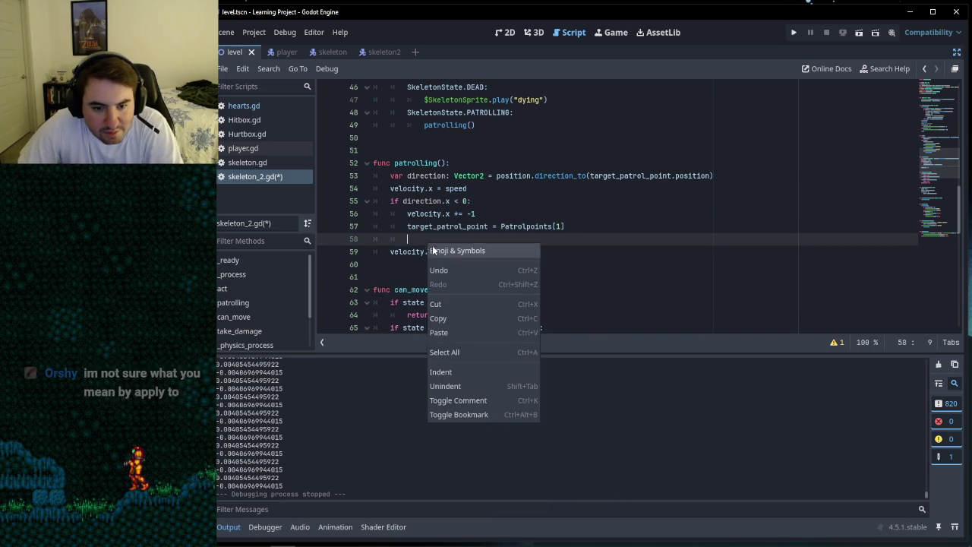
click(440, 334)
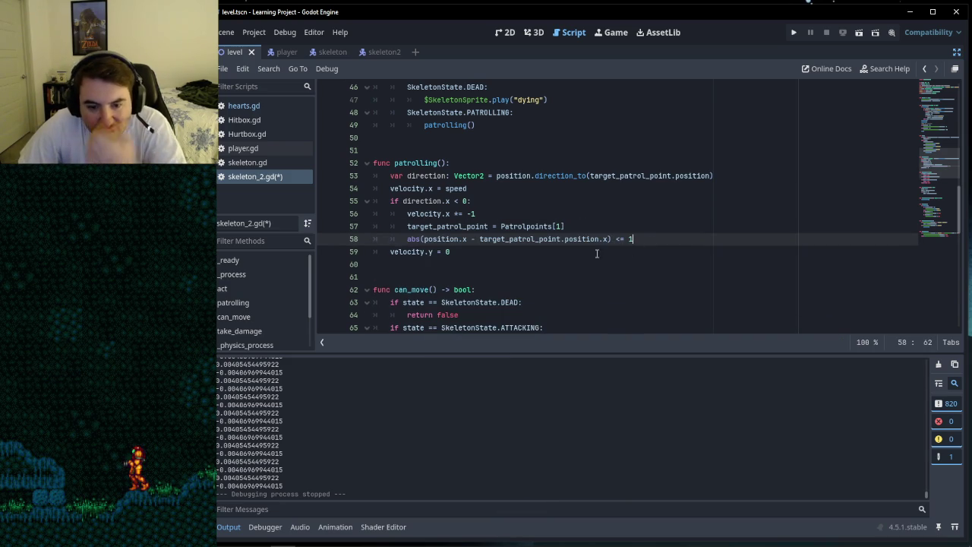
click(556, 251)
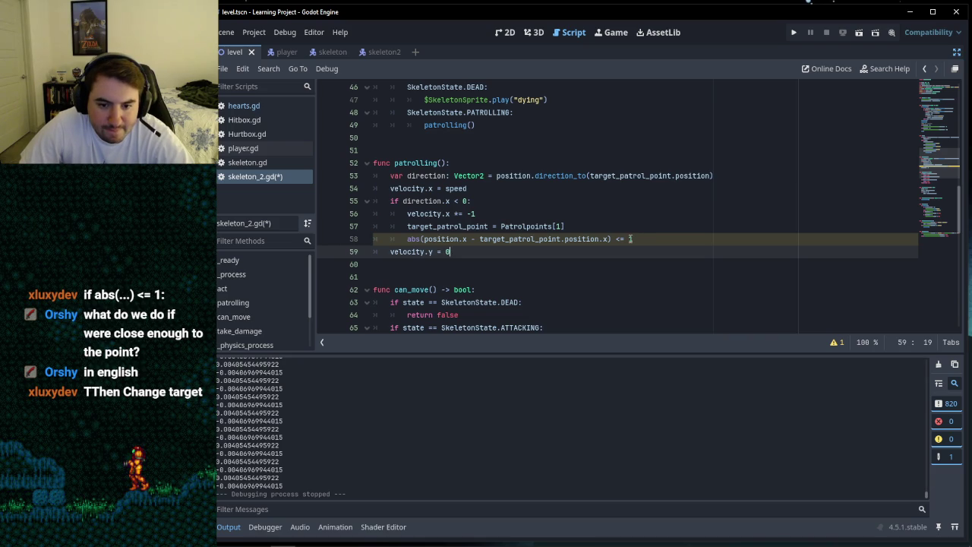
Step: Outdent line 58 and turn it into an 'if abs(...) <= 1:' condition
click(407, 239)
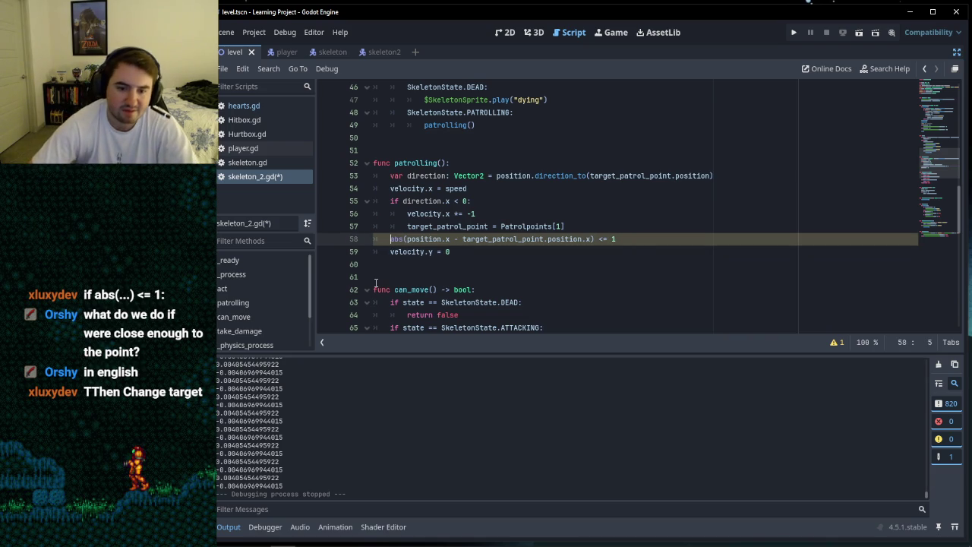
key(BackSpace)
text(if)
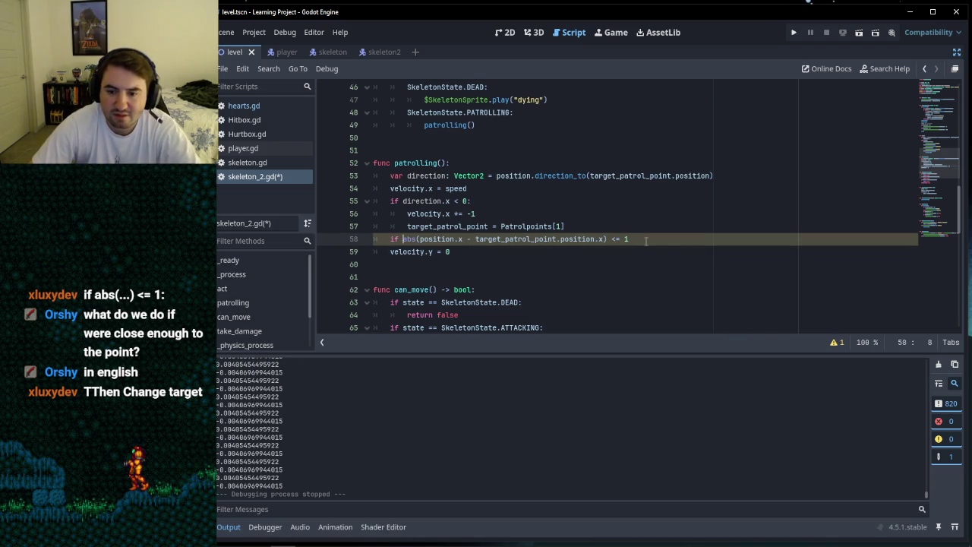
click(635, 239)
text(:)
Step: Give the if block the body 'target_patrol_point = Patrolpoints[1]'
key(Return)
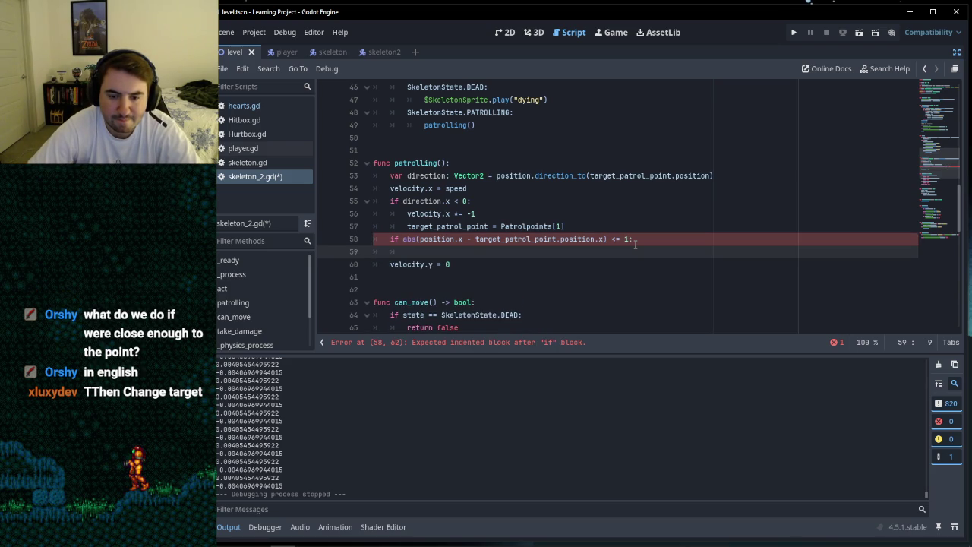
text(tar)
key(Return)
text(= Pat)
key(Return)
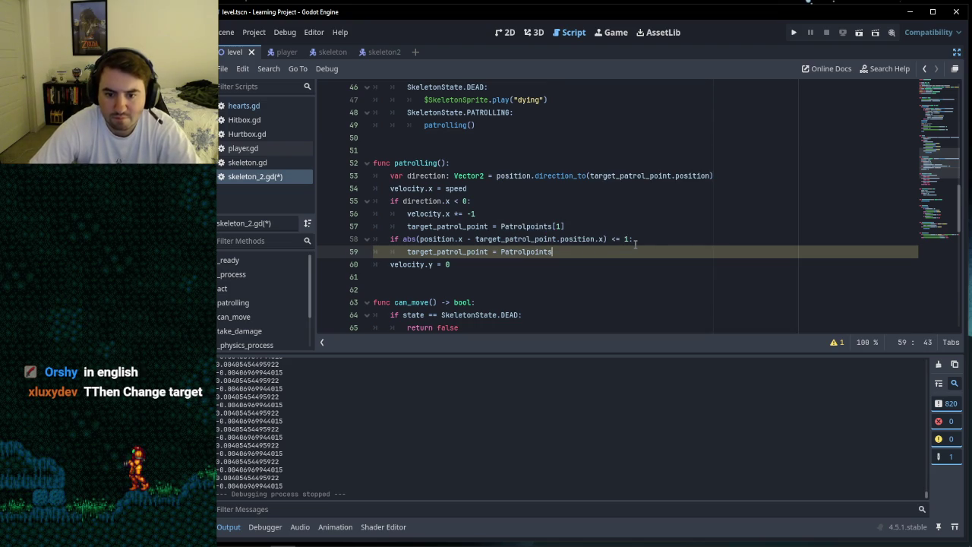
text([1)
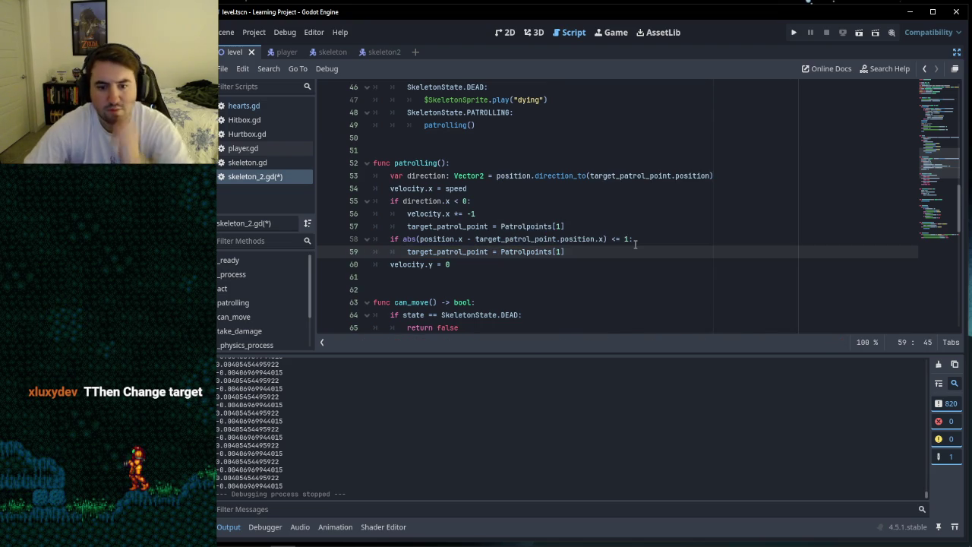
click(597, 226)
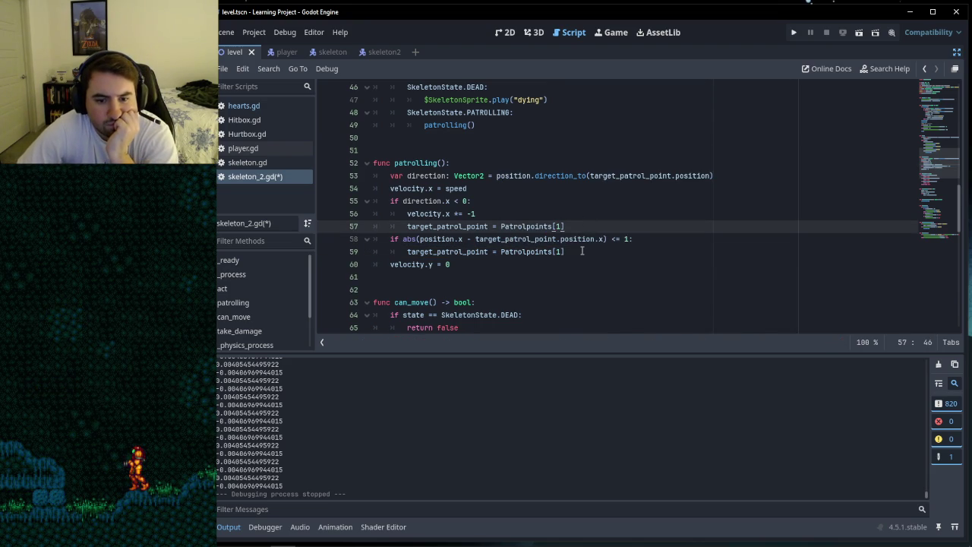
click(582, 252)
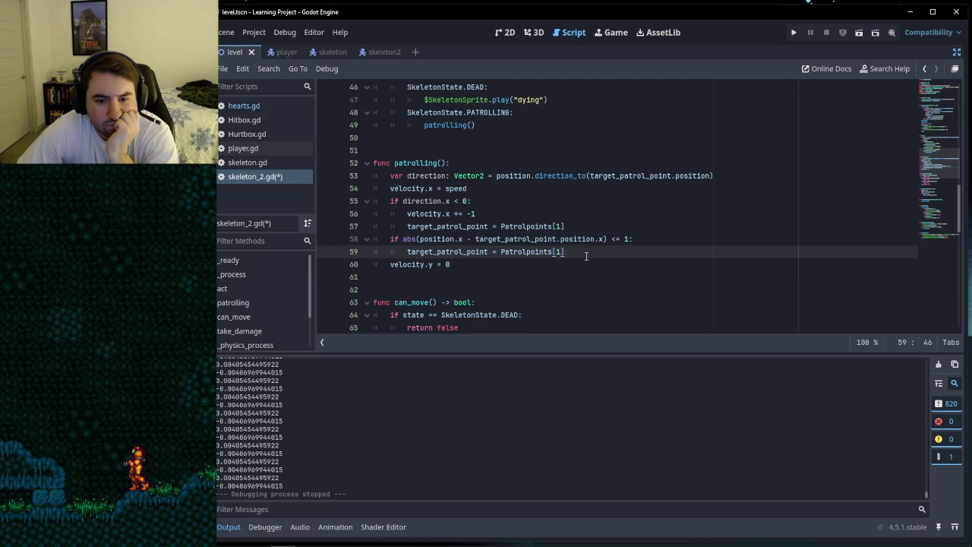
click(558, 239)
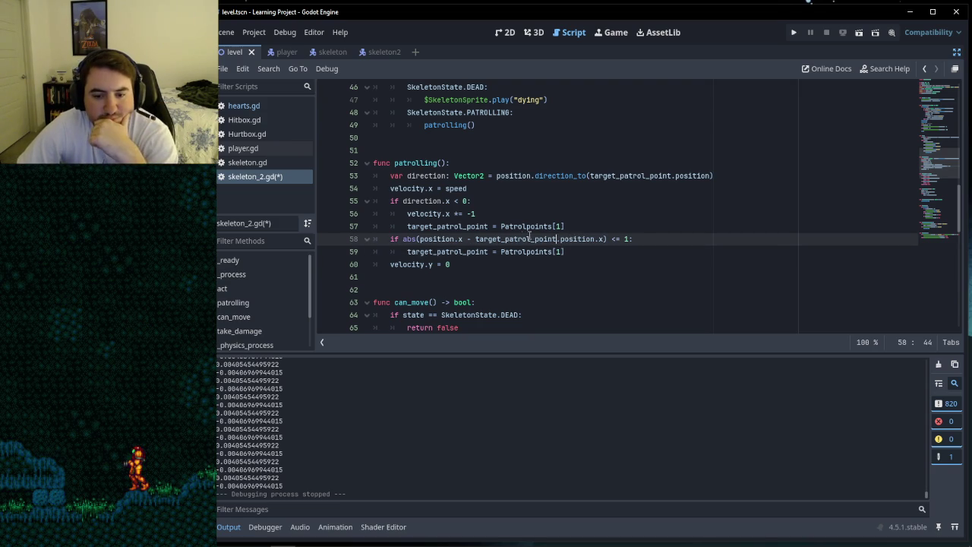
click(564, 253)
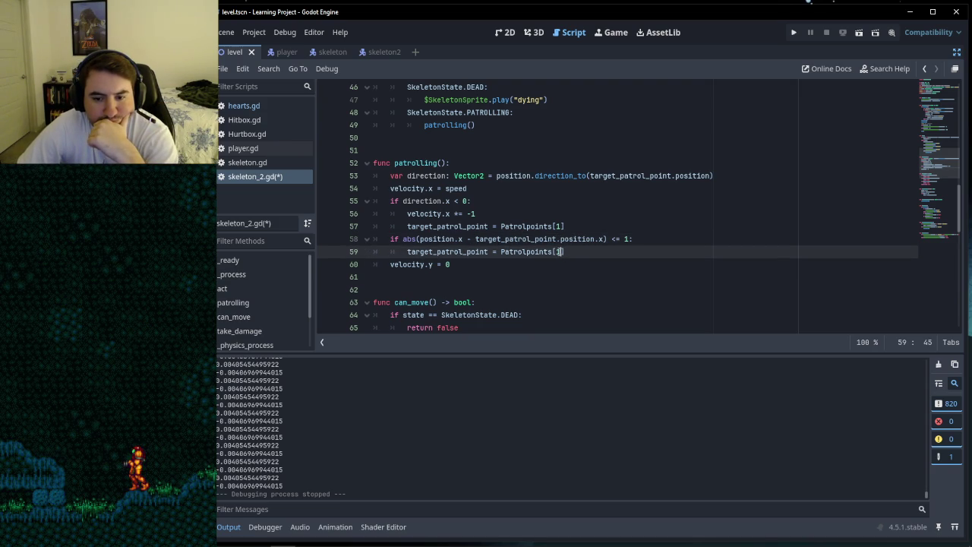
click(573, 225)
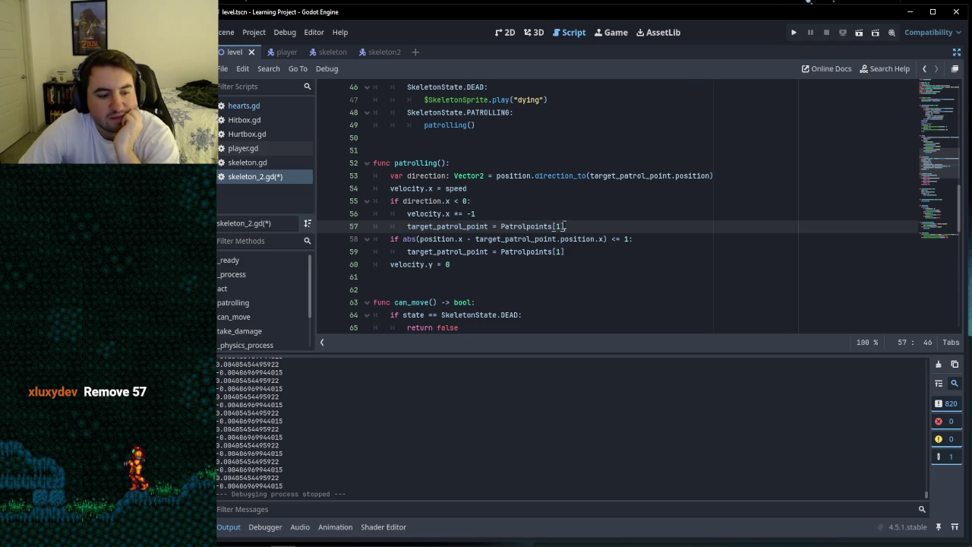
click(570, 252)
drag(570, 253, 391, 253)
click(590, 239)
key(Up)
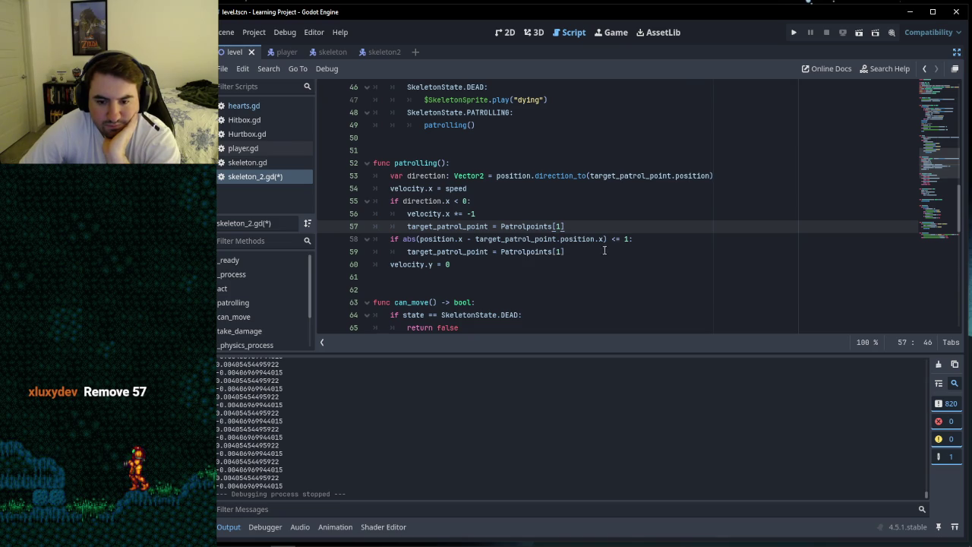
click(578, 248)
double_click(559, 252)
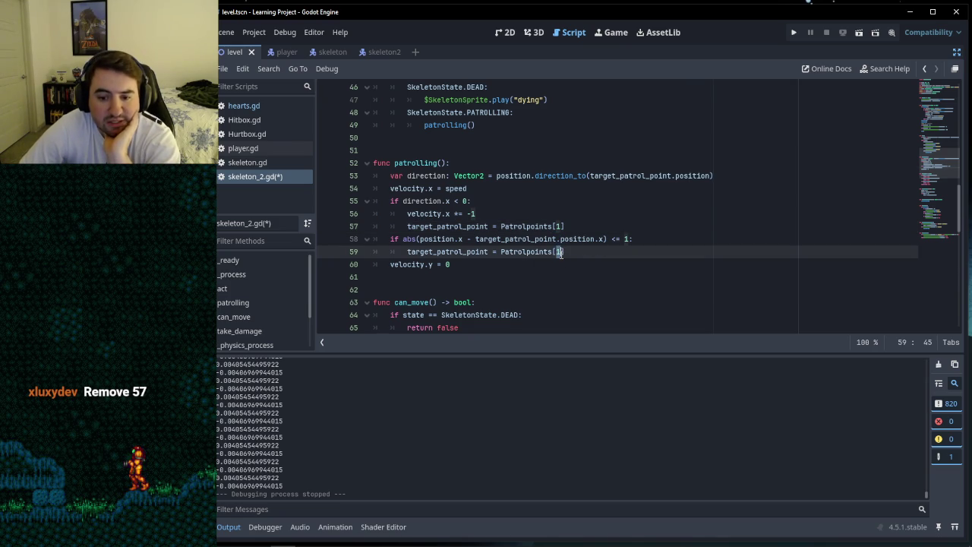
click(571, 252)
click(394, 238)
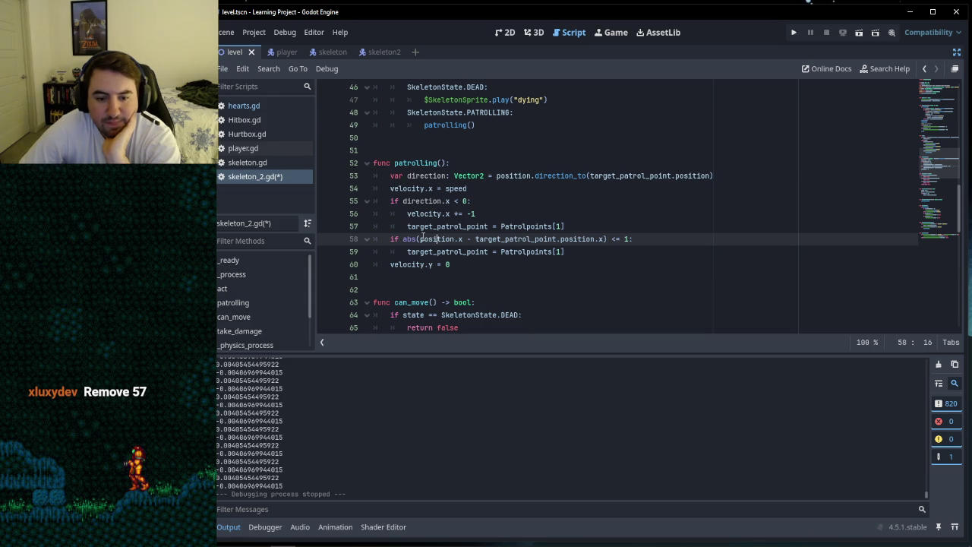
drag(421, 238, 467, 239)
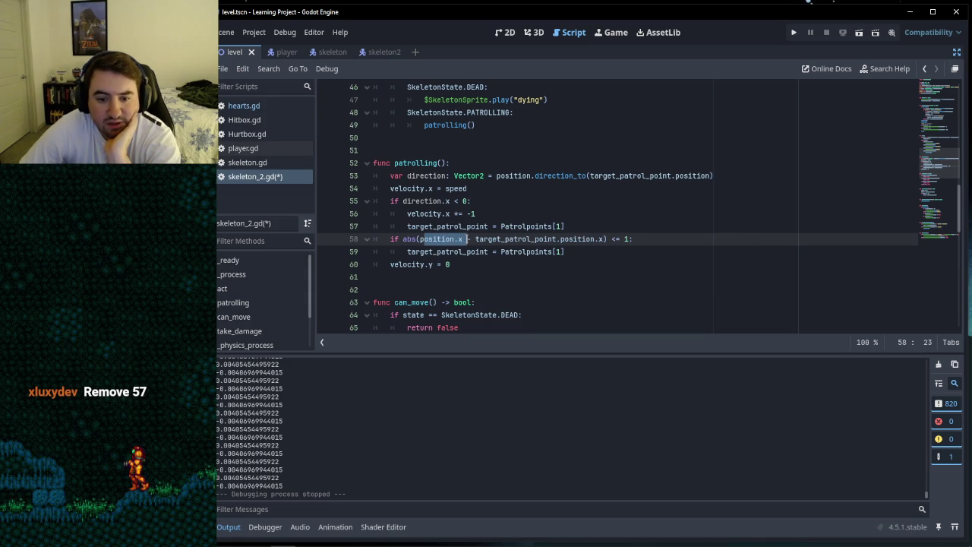
click(586, 238)
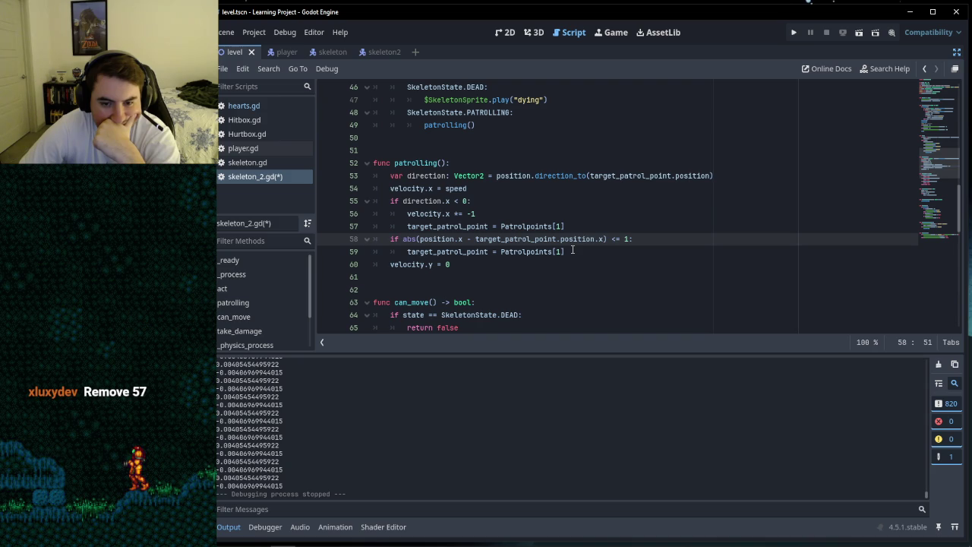
drag(586, 239, 600, 238)
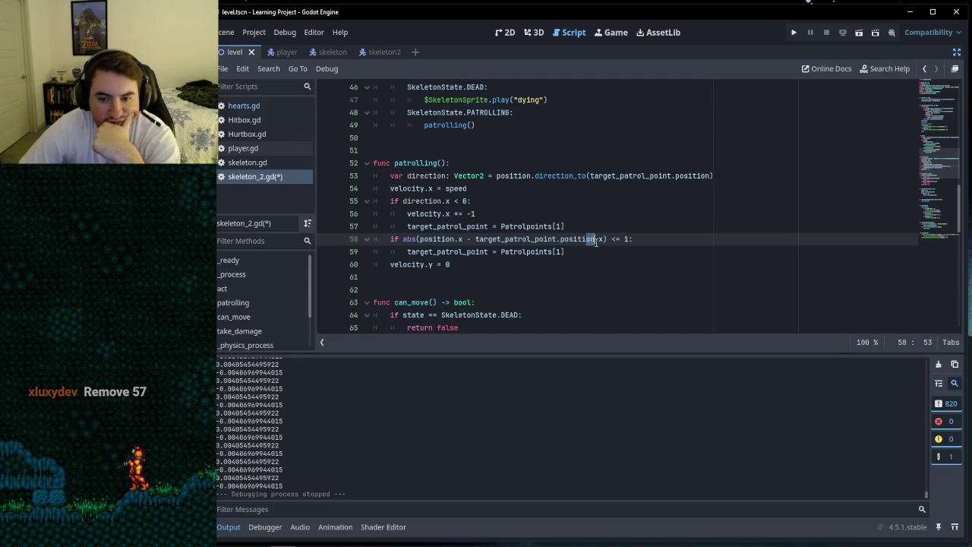
drag(487, 238, 572, 238)
click(576, 238)
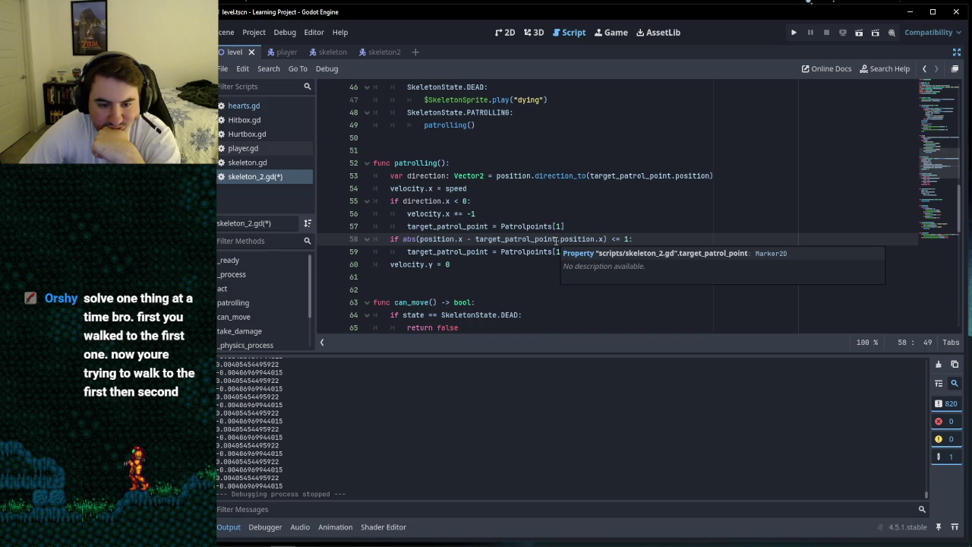
click(567, 251)
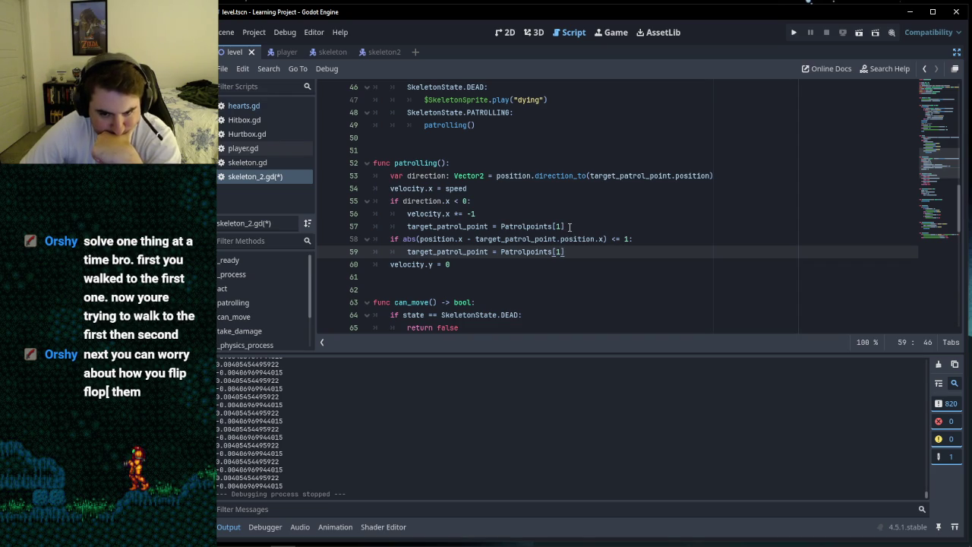
drag(571, 226, 406, 227)
Step: Delete the target reassignment line from the direction.x < 0 branch and save the script
key(BackSpace)
key(BackSpace)
key(BackSpace)
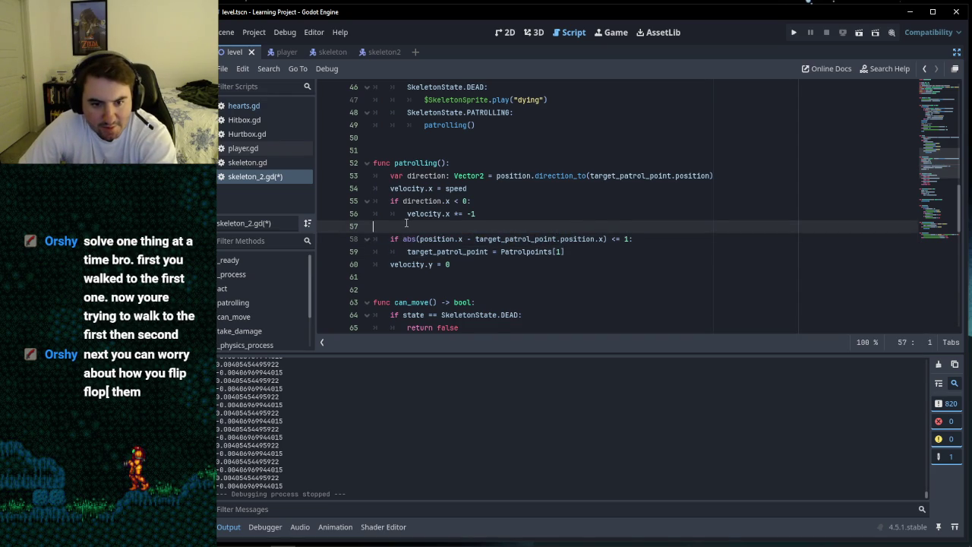
click(501, 202)
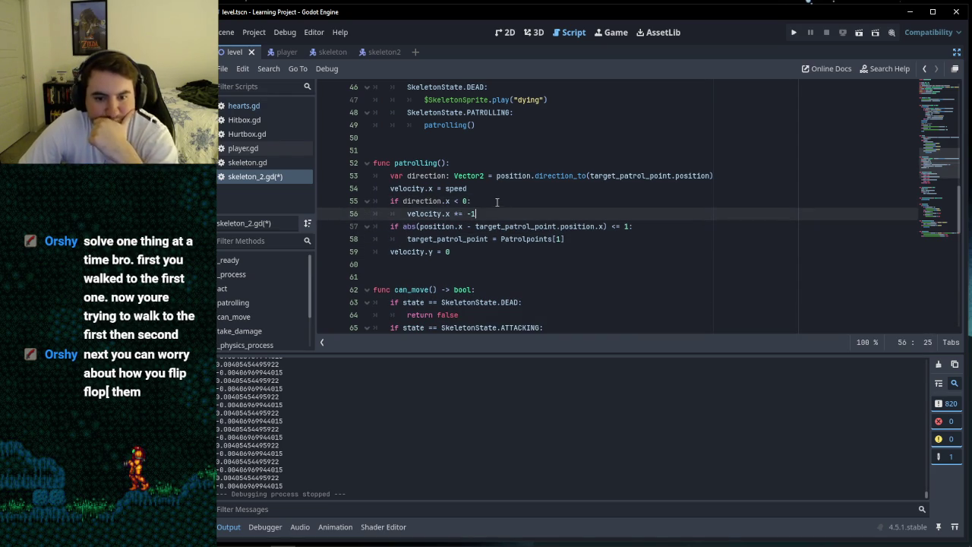
key(ctrl+s)
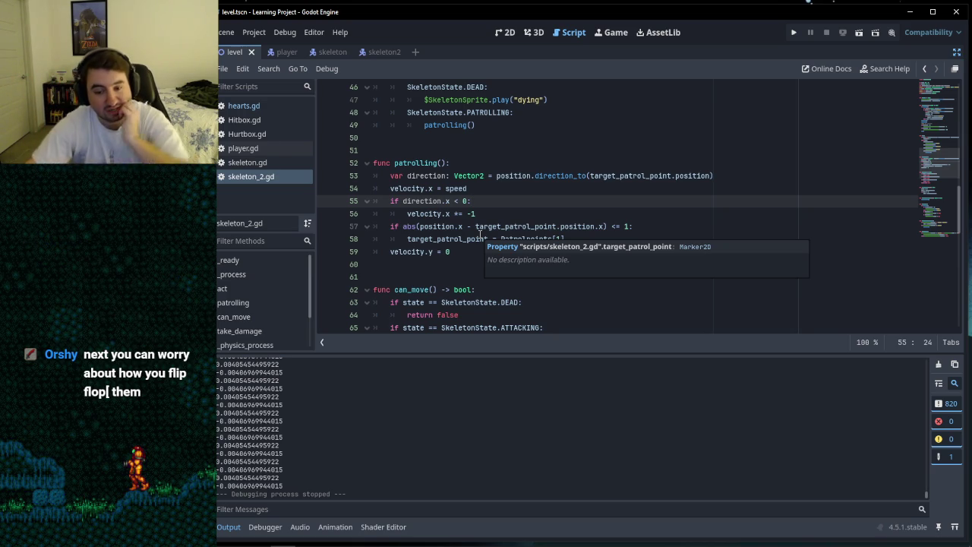
Step: Review lines 56–59 of patrolling(), save, and run the project to test the patrol
click(485, 249)
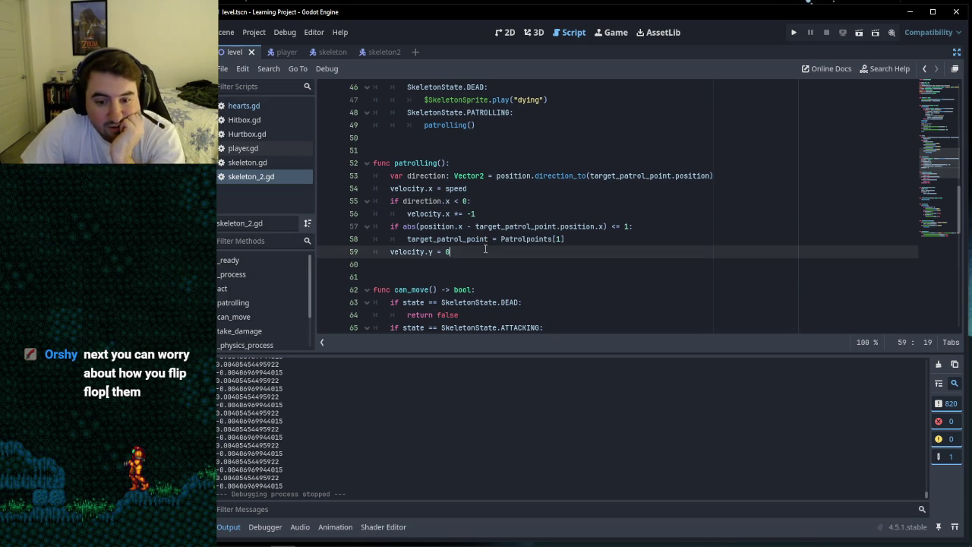
click(507, 201)
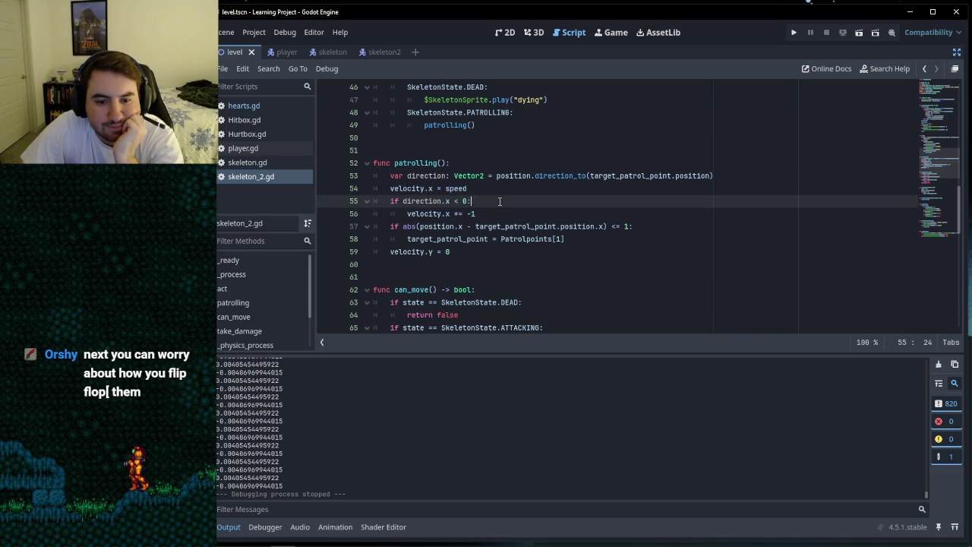
click(509, 212)
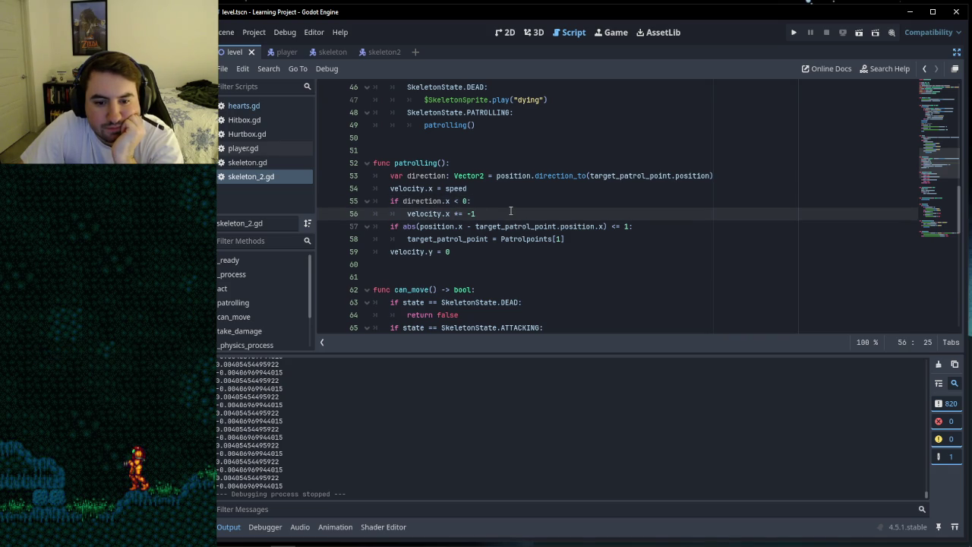
click(562, 240)
click(554, 249)
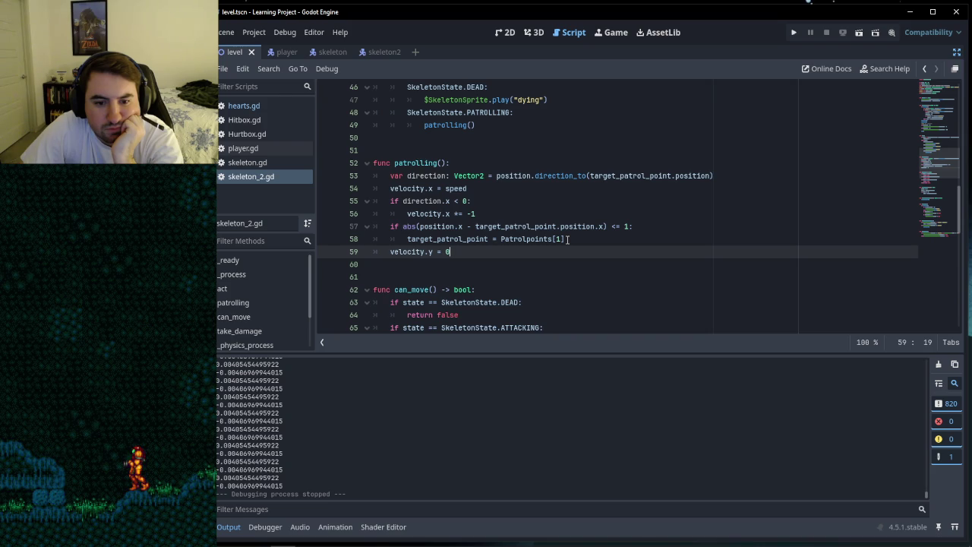
click(577, 214)
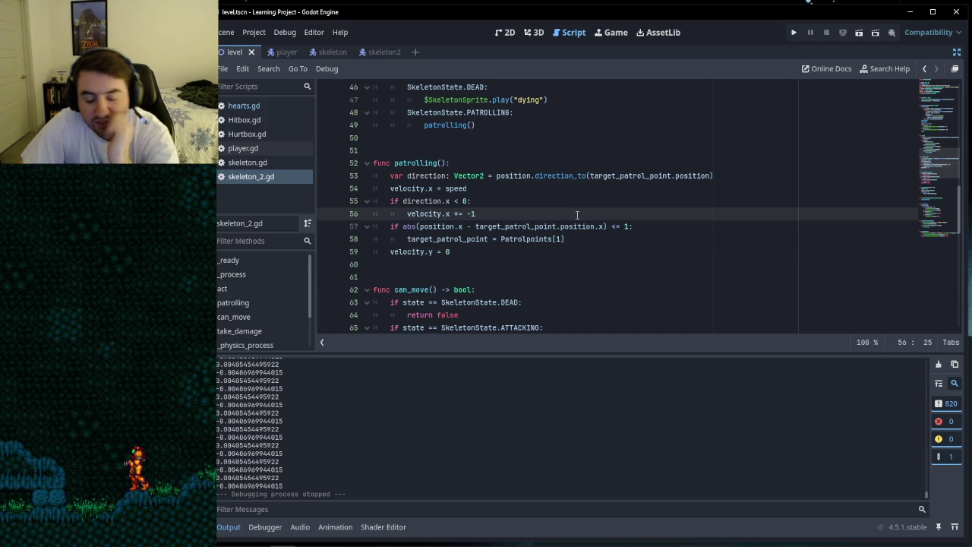
key(ctrl+s)
click(793, 33)
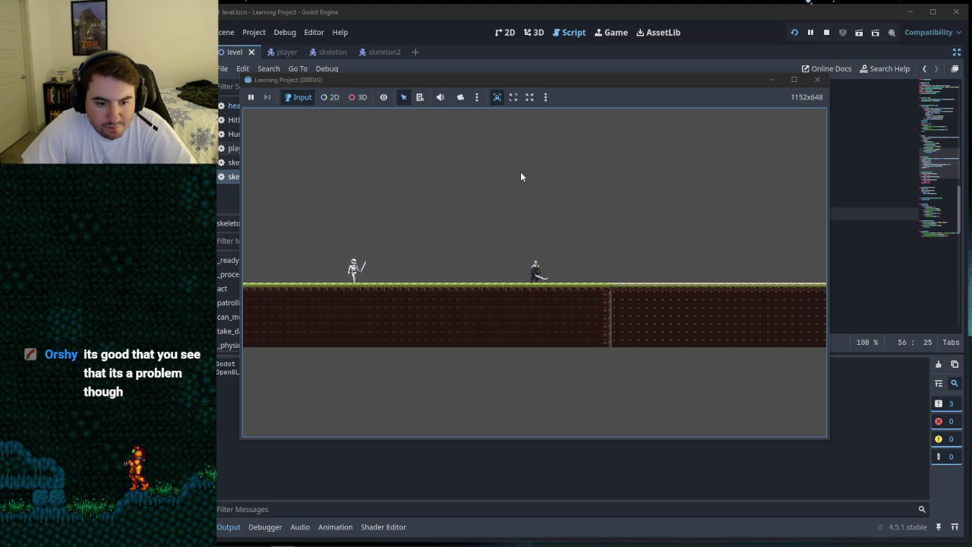
Step: Walk the player right with D while watching the skeleton patrol, then close the game window
key(d)
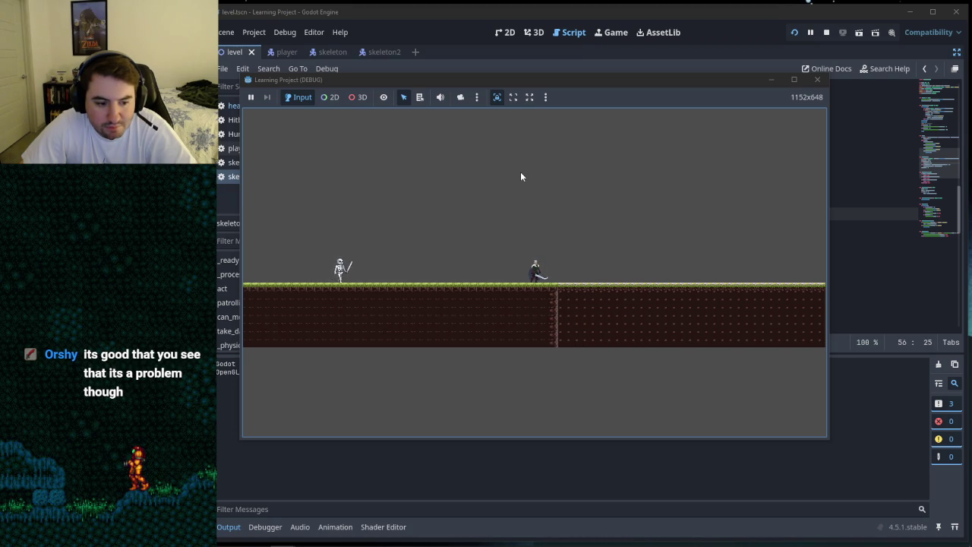
key(d)
key(d)
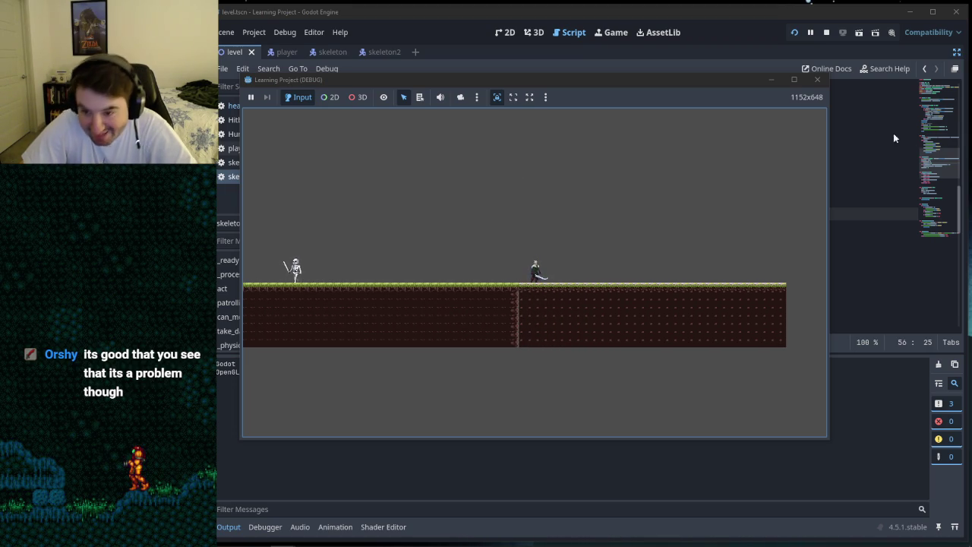
click(817, 80)
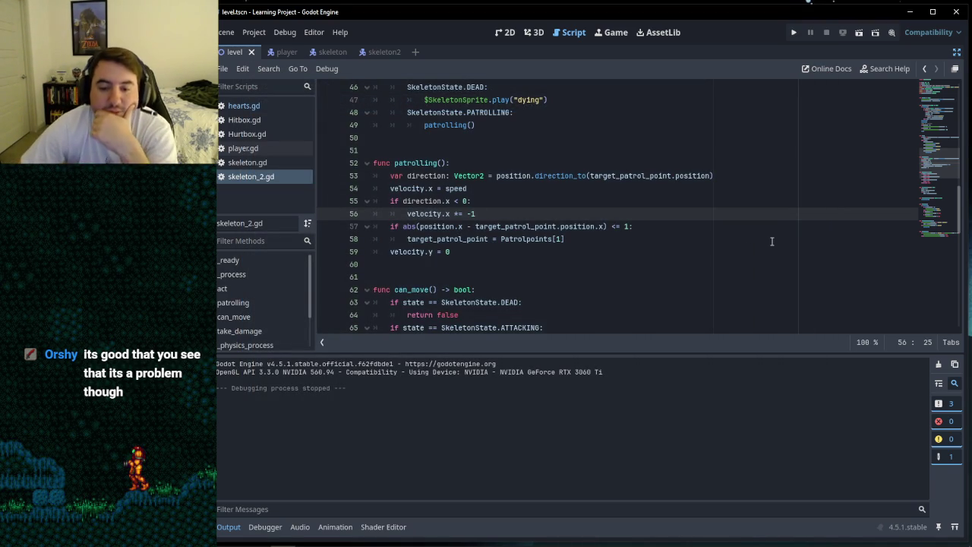
drag(479, 227, 609, 227)
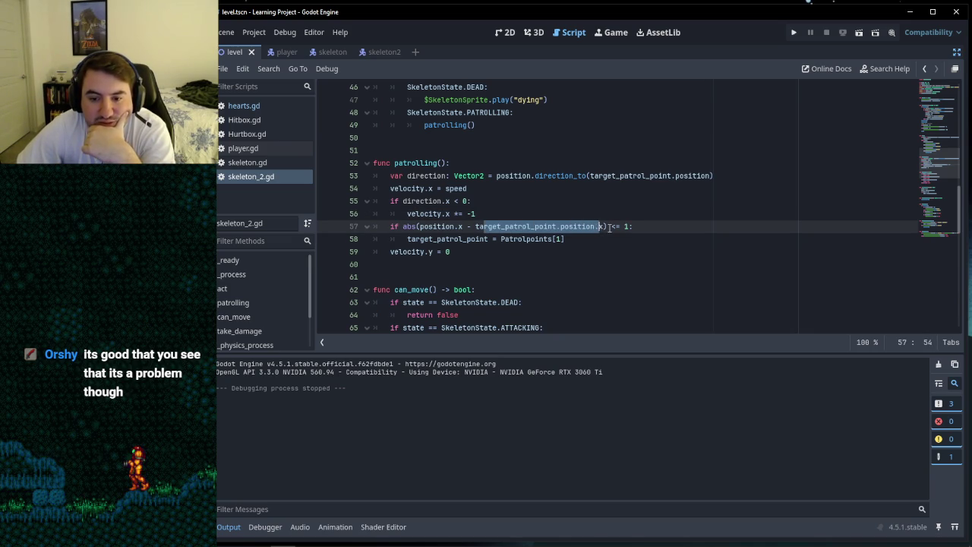
click(599, 226)
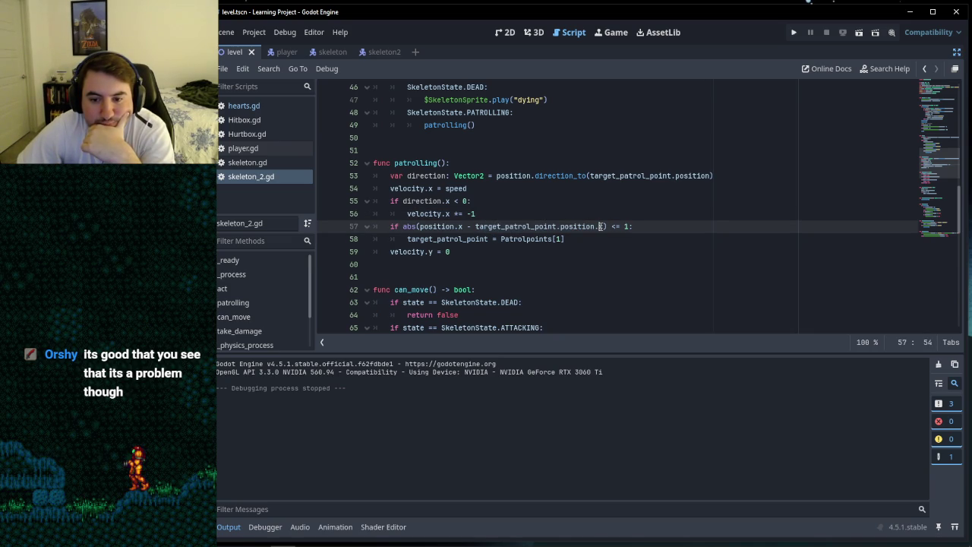
text())
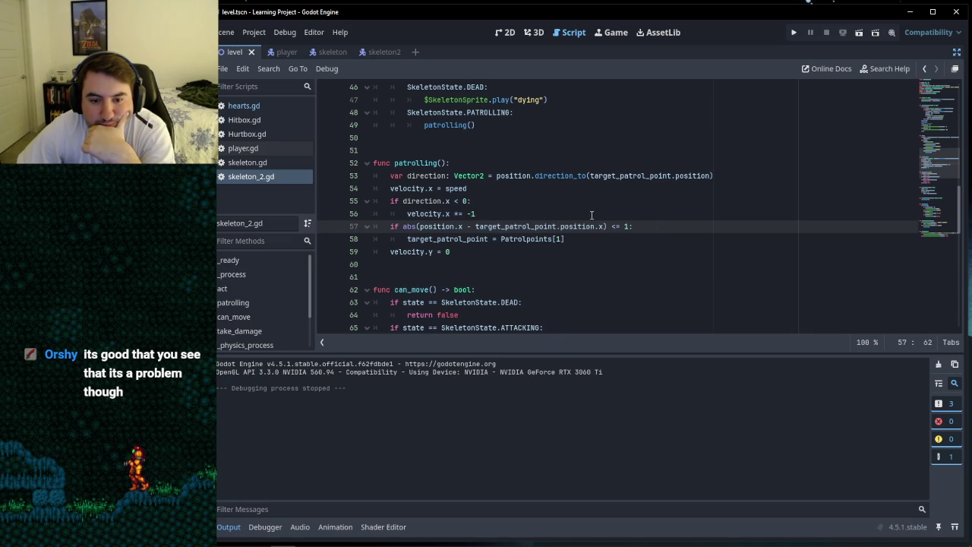
click(553, 201)
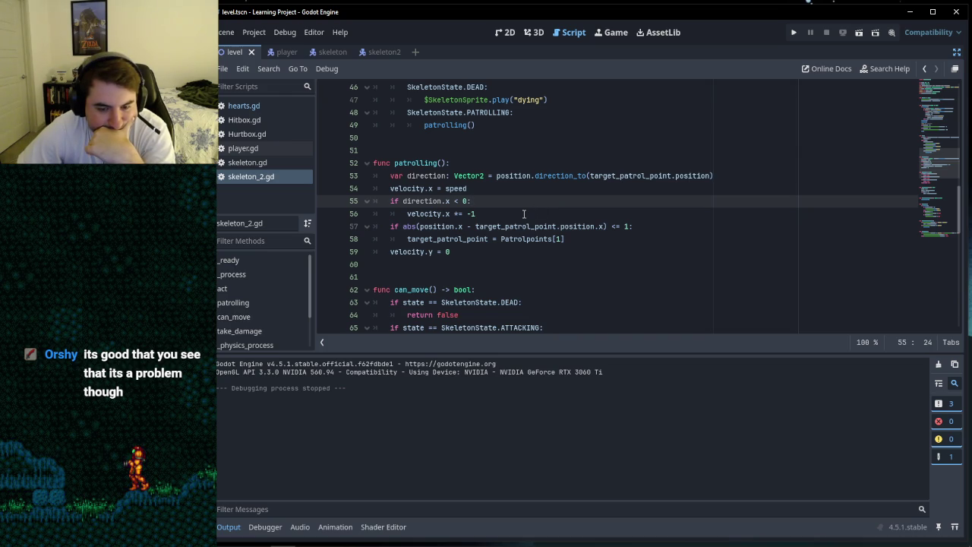
key(Up)
key(Down)
key(Down)
key(Up)
key(Up)
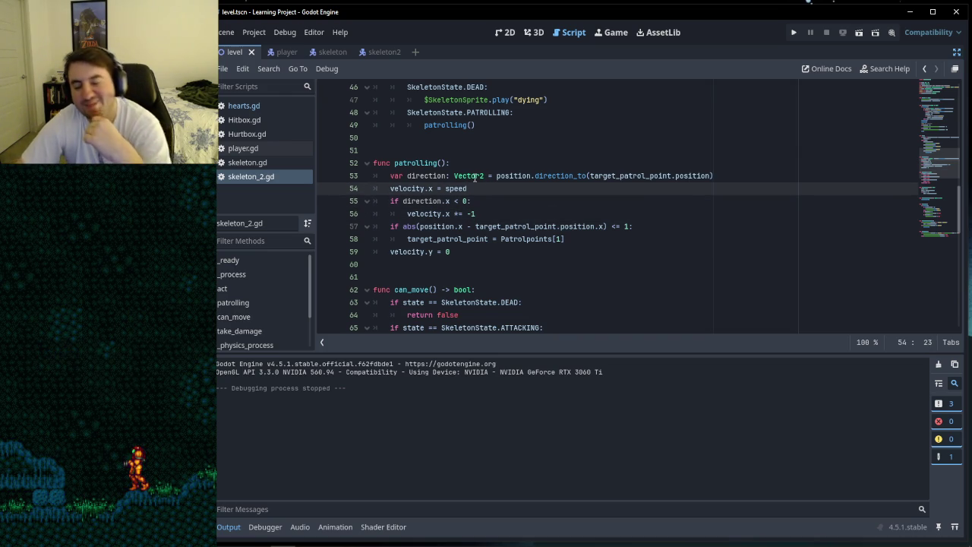
mouse_move(474, 177)
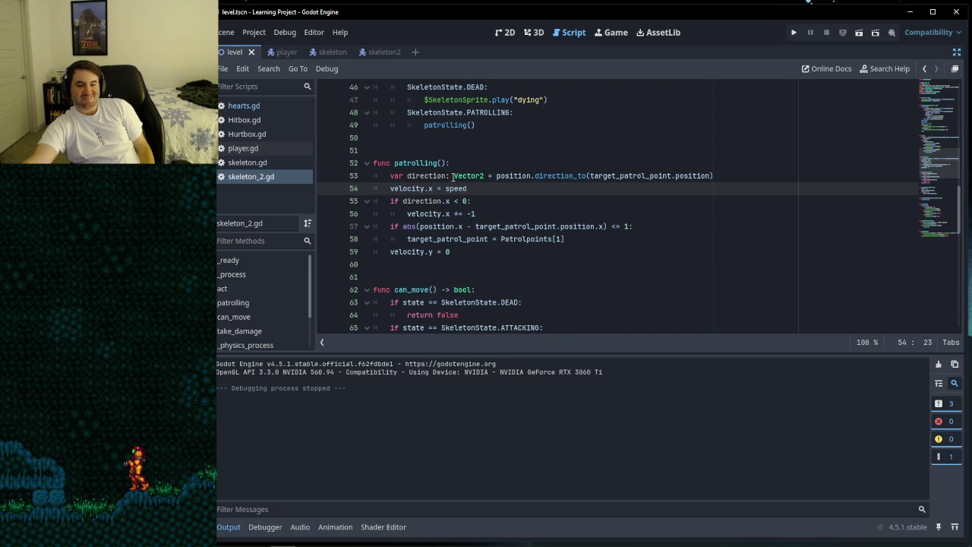
drag(470, 254, 387, 162)
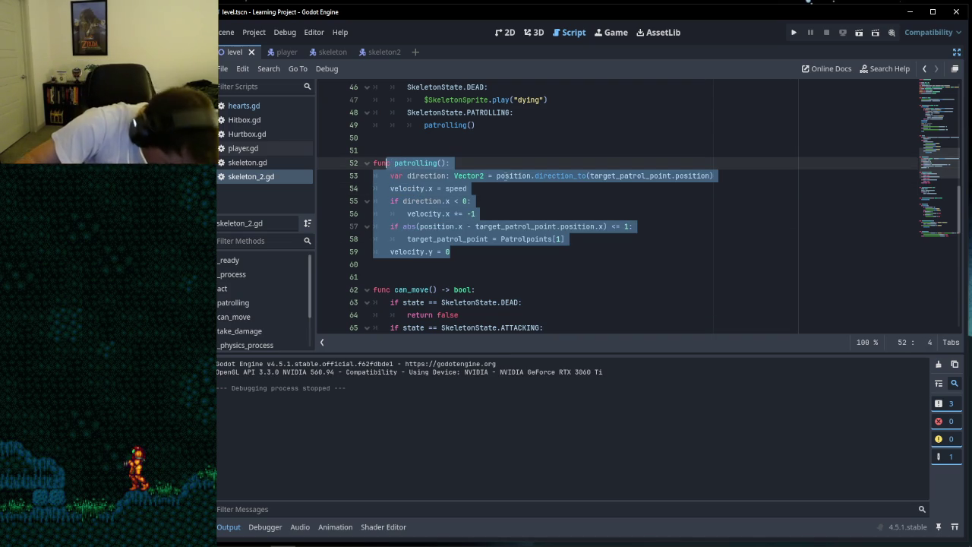
click(495, 243)
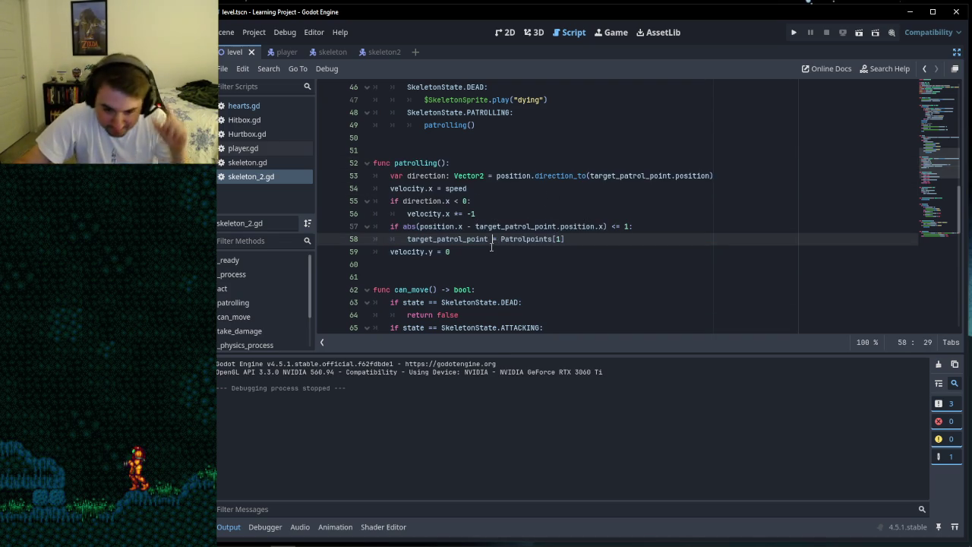
click(493, 249)
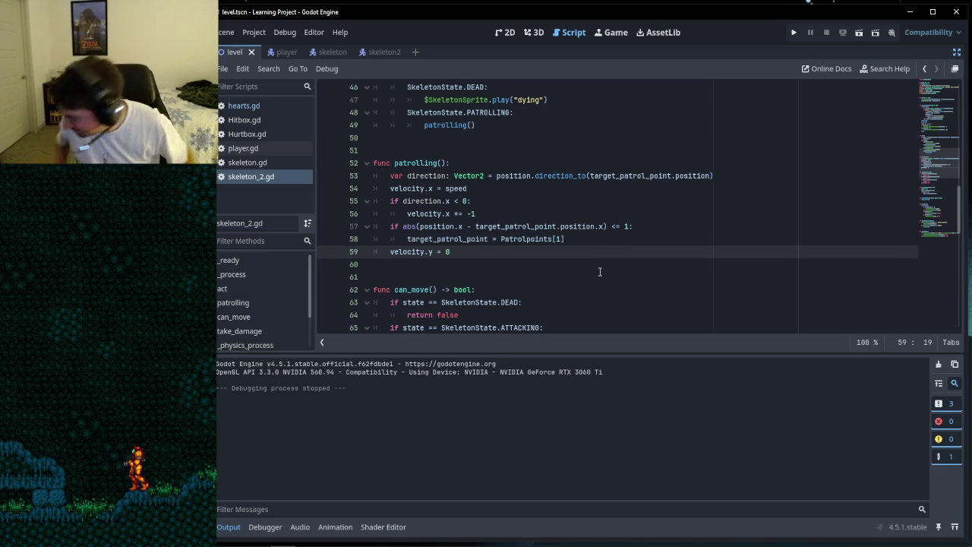
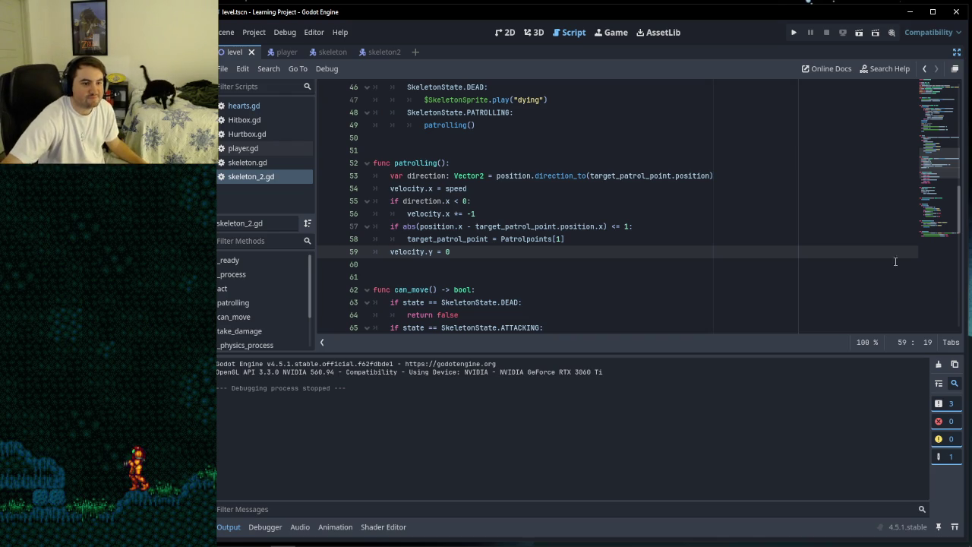
Step: Drag the OBS streaming window with live chat and audio mixer over the Godot script editor
mouse_move(228, 30)
mouse_down()
mouse_move(661, 30)
mouse_move(467, 26)
mouse_move(628, 32)
mouse_up()
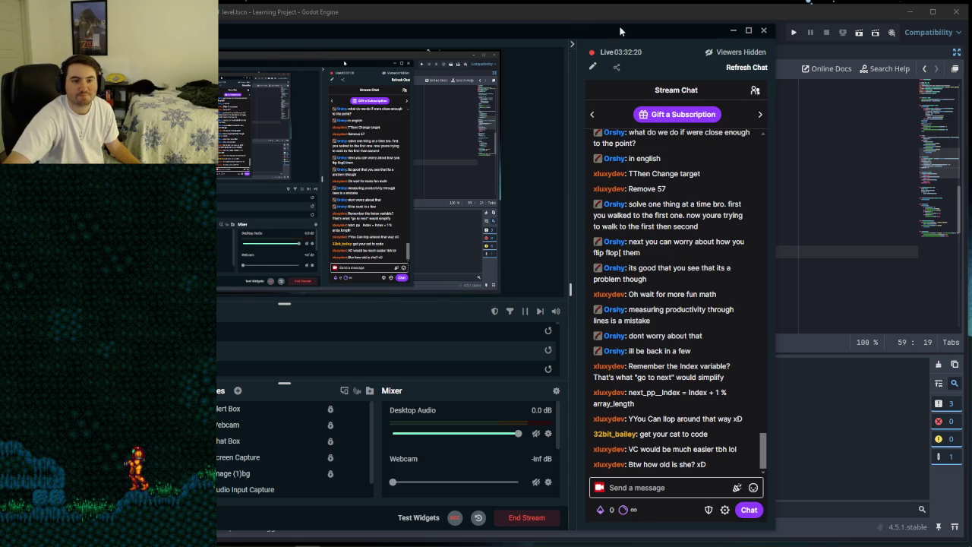
Step: Move the OBS chat window off to the left to reveal skeleton_2.gd's patrolling code
drag(617, 29, 46, 31)
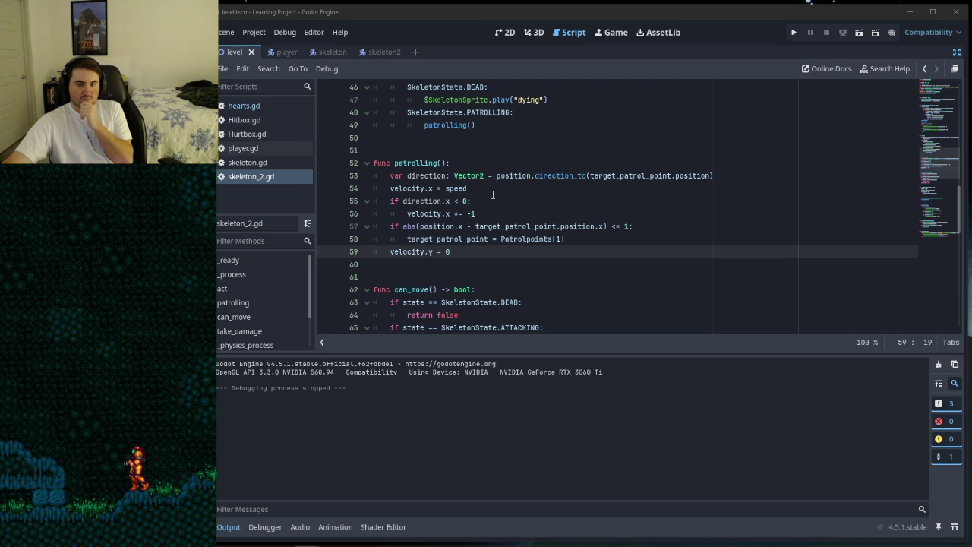
click(498, 201)
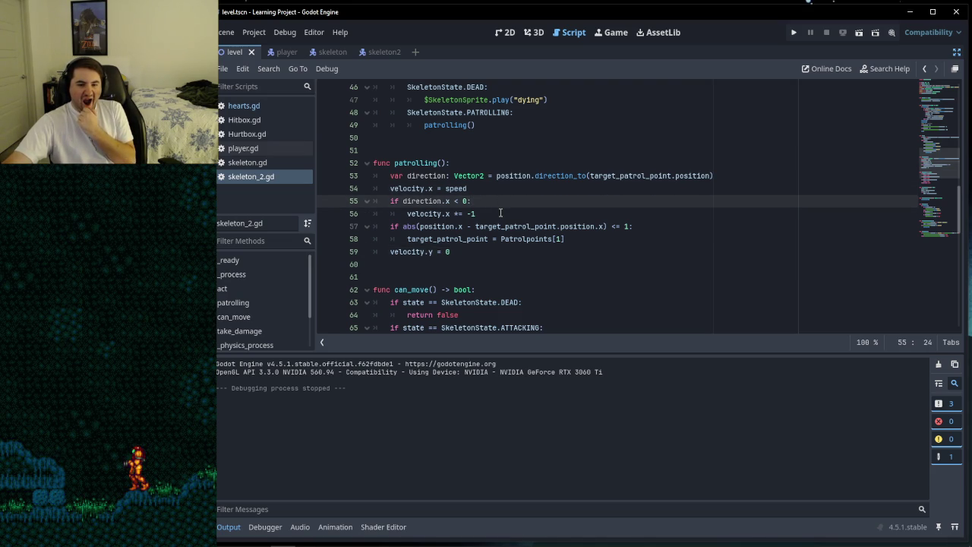
click(500, 213)
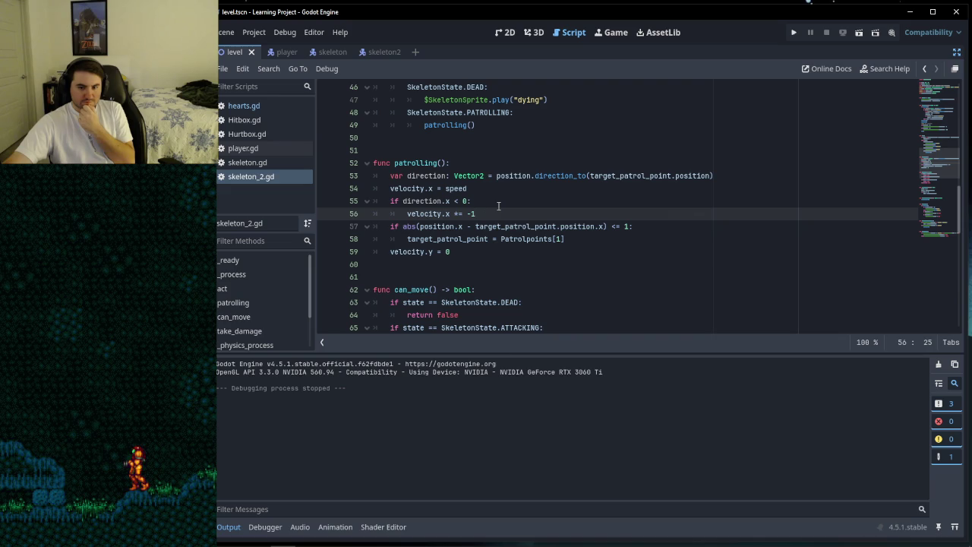
click(583, 239)
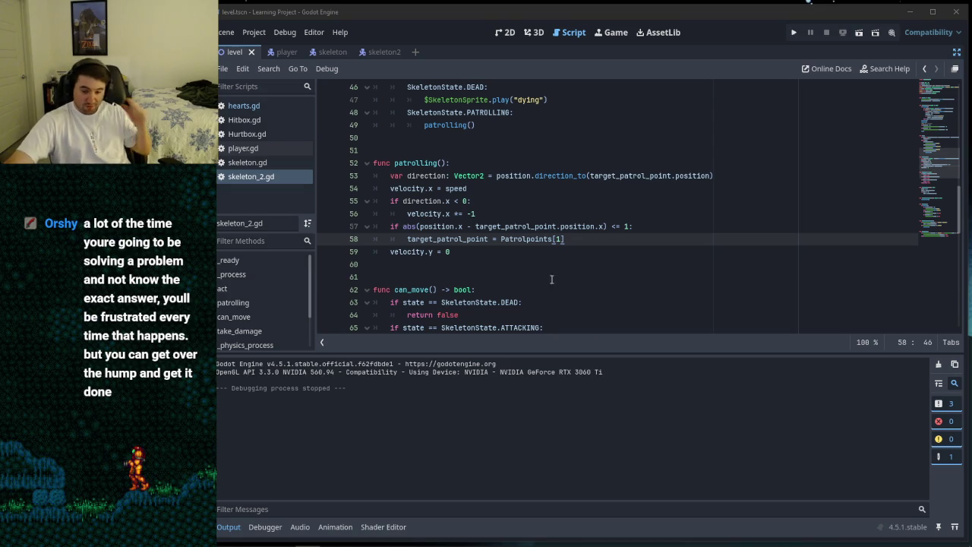
Step: Put the caret at the end of line 59 in skeleton_2.gd's patrolling() function
click(516, 253)
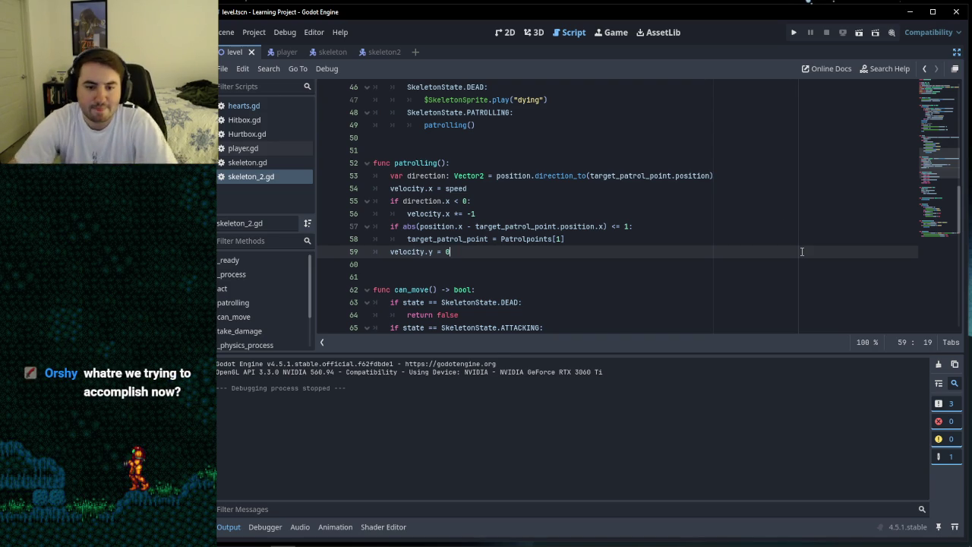
Step: Append 'and direction.x < 0' to the line 57 condition, then select that line for copying
click(627, 226)
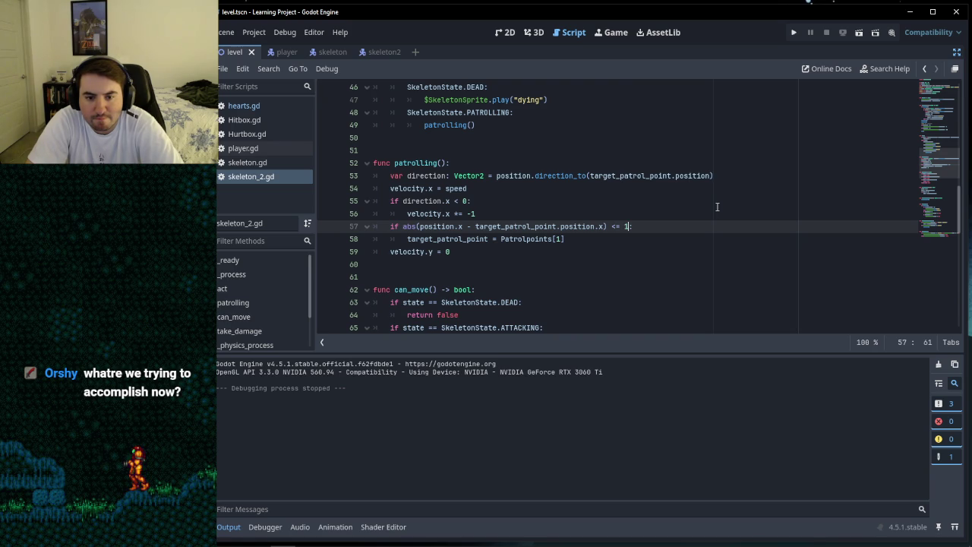
text(and direction.)
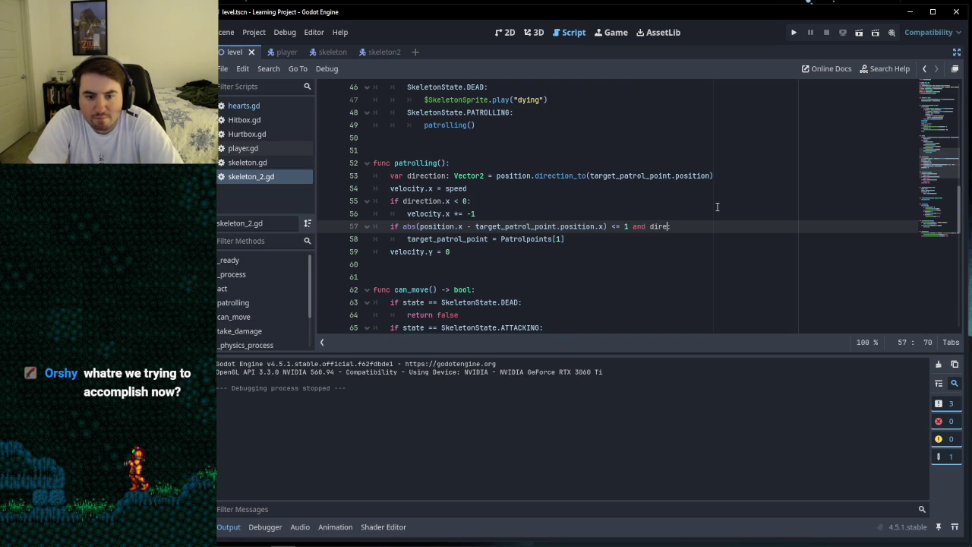
text(x )
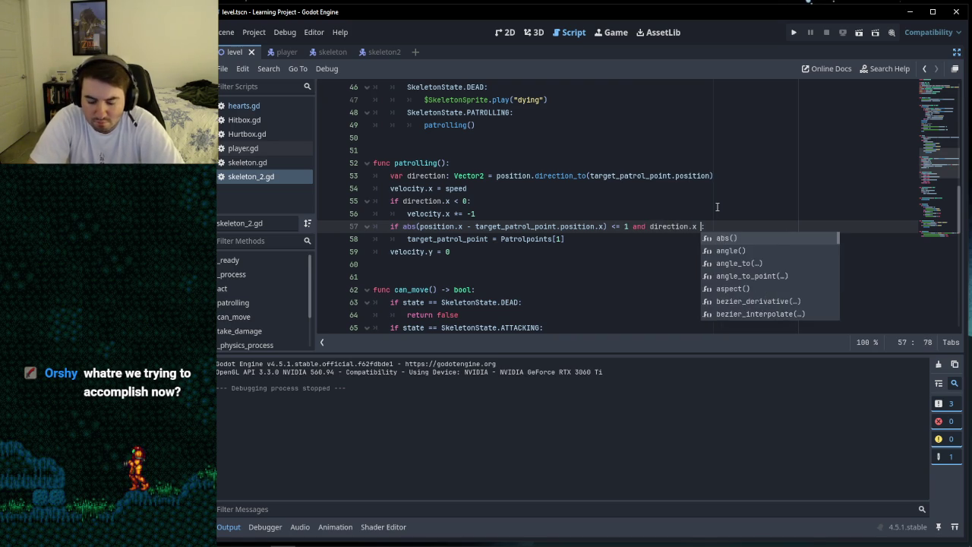
text(< 0)
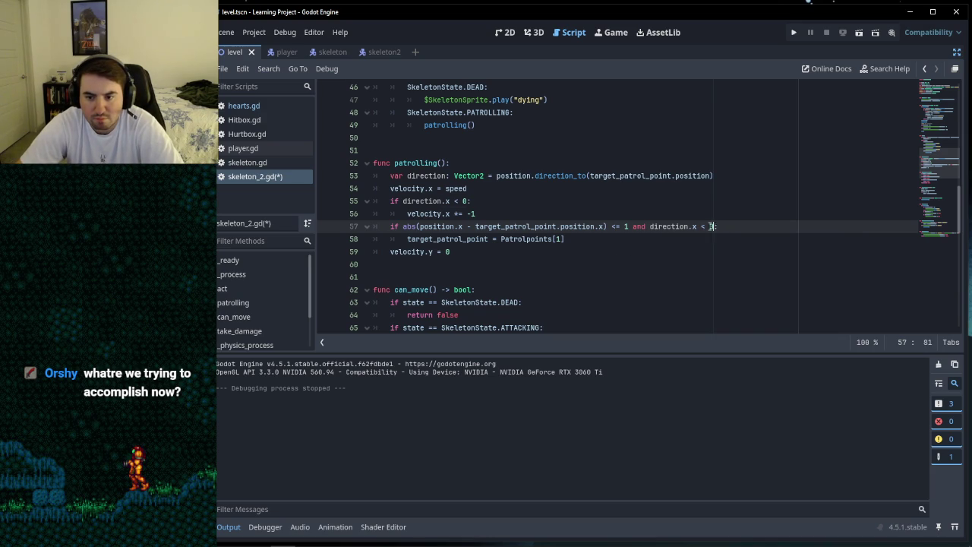
key(shift+Home)
right_click(475, 228)
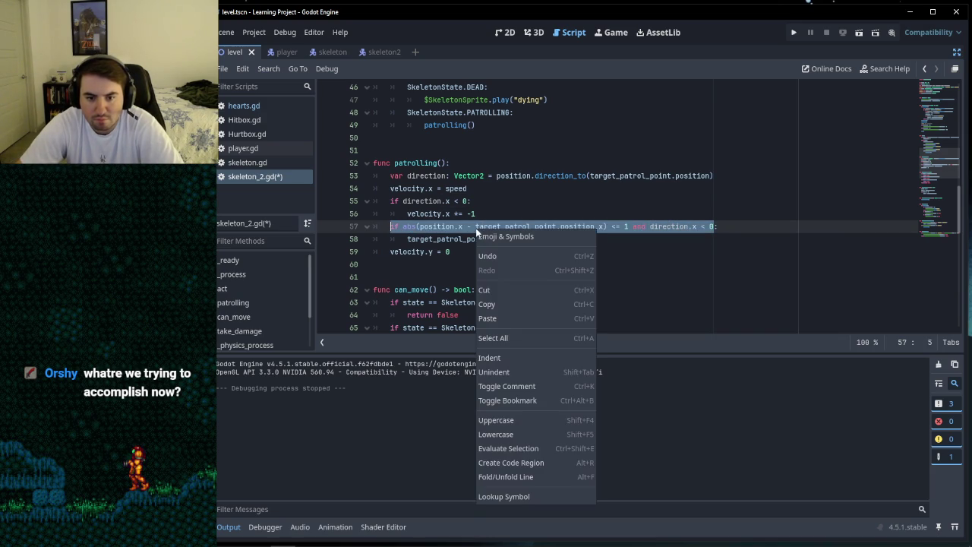
Step: Duplicate the line 57 patrol-point condition onto a new line 59 below line 58
click(491, 299)
click(718, 226)
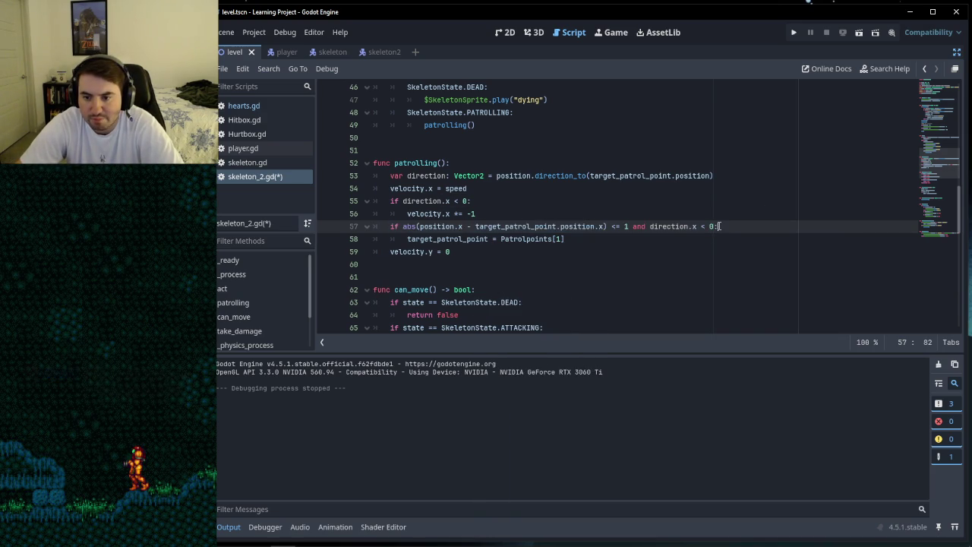
click(604, 241)
key(Return)
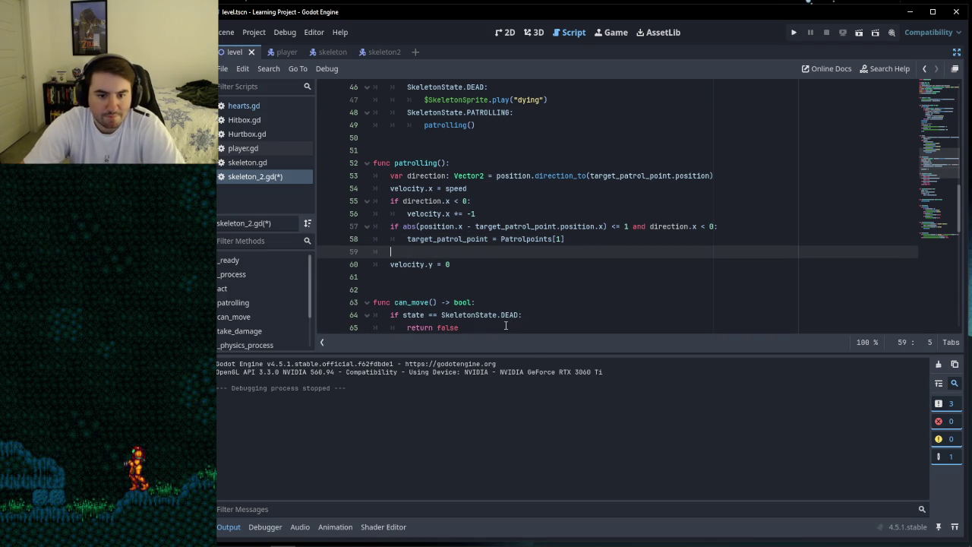
right_click(422, 251)
click(433, 337)
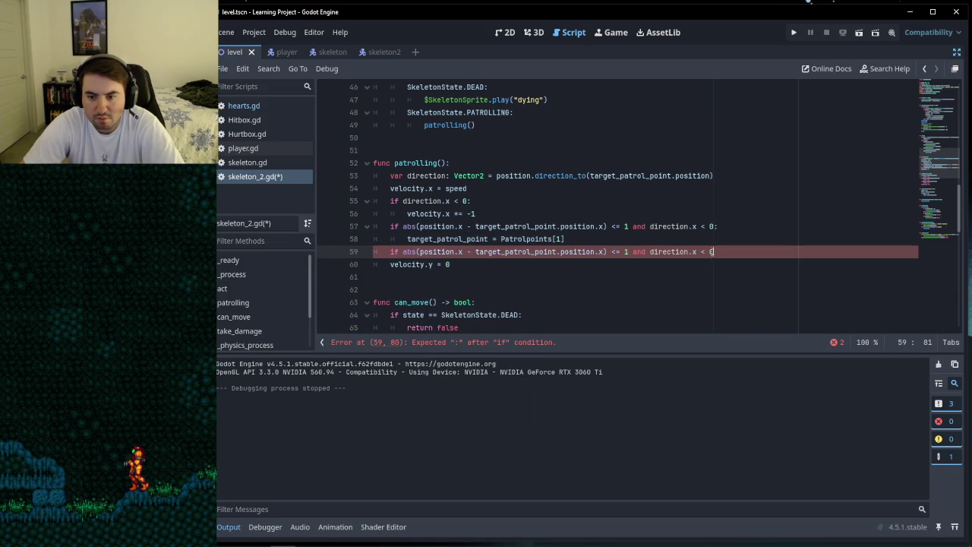
Step: Change the copy to direction.x > 0, set target_patrol_point = Patrolpoints[0] beneath it, and save
key(BackSpace)
text(> 0)
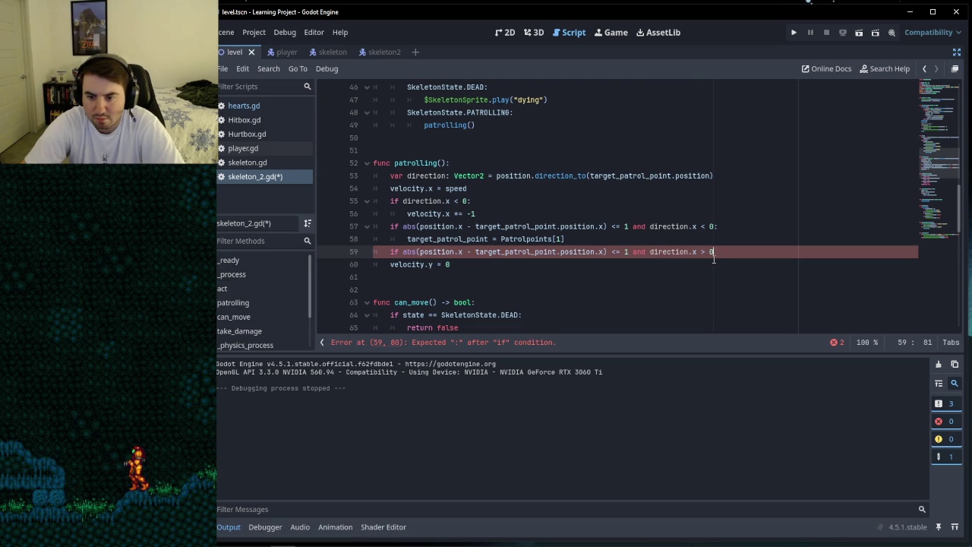
text(:)
key(Return)
text(target_)
key(Return)
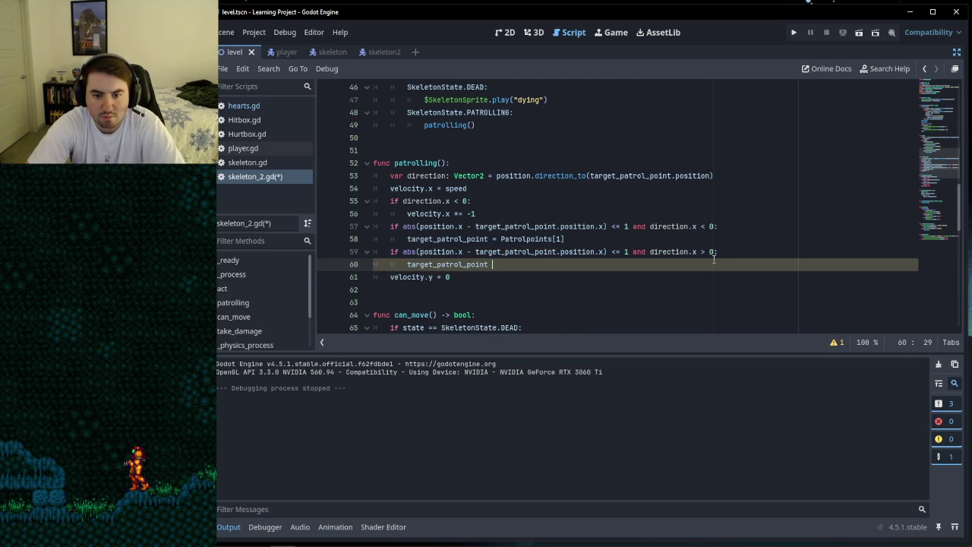
text(atro)
key(Return)
text(0)
click(568, 276)
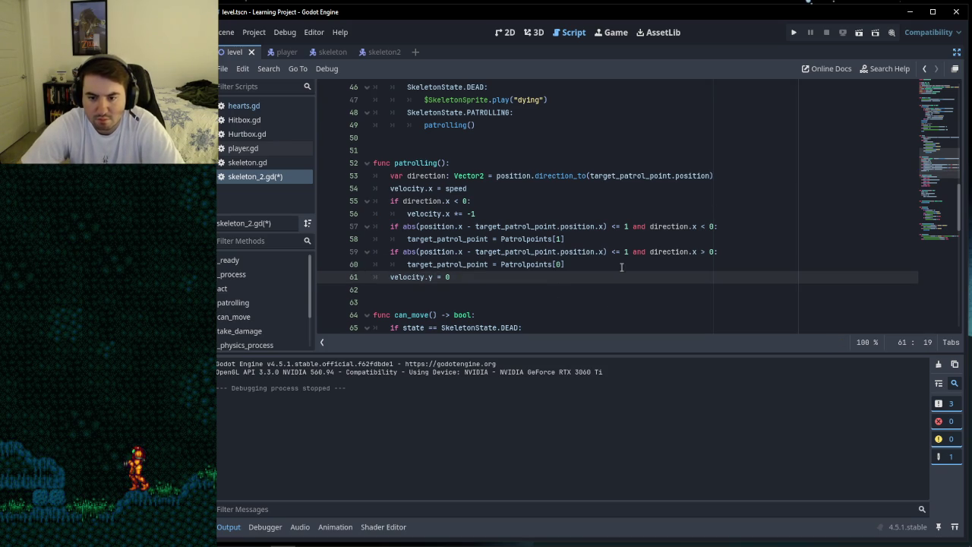
click(657, 262)
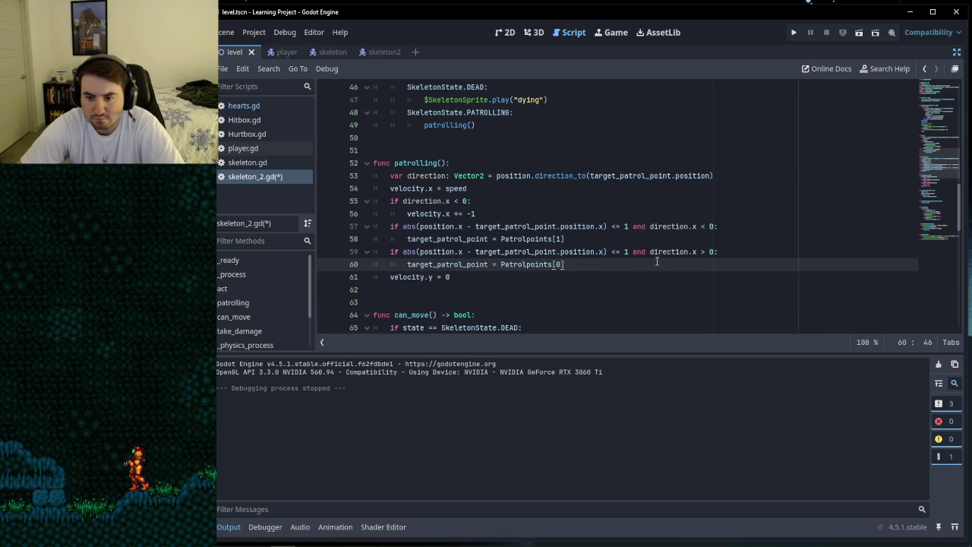
click(729, 251)
key(ctrl+s)
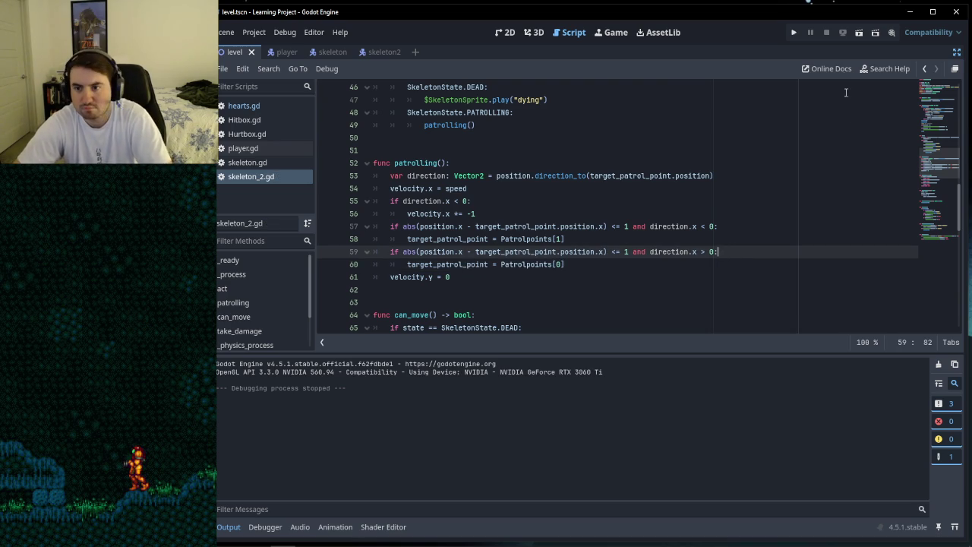
Step: Run the project and walk the player left and right while watching the skeleton patrol
click(794, 33)
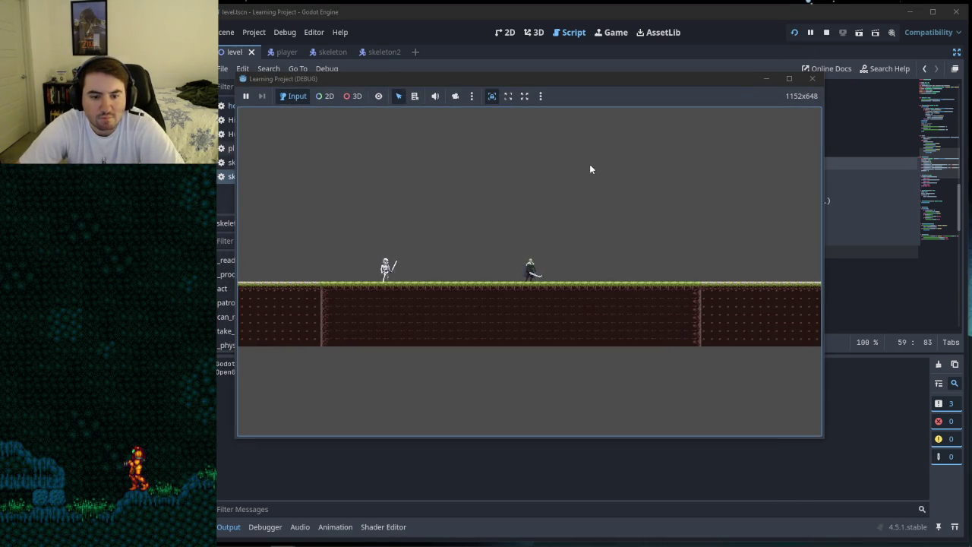
key(d)
key(d)
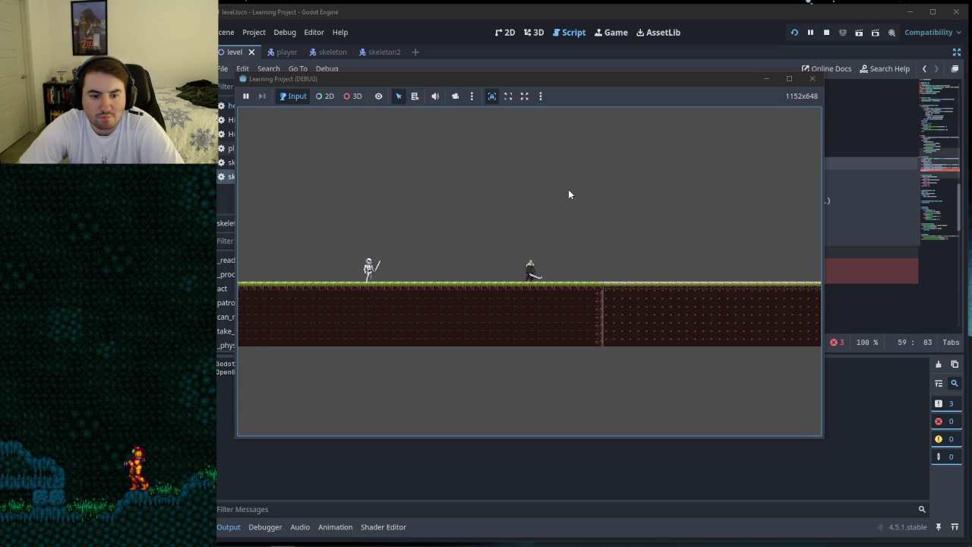
key(d)
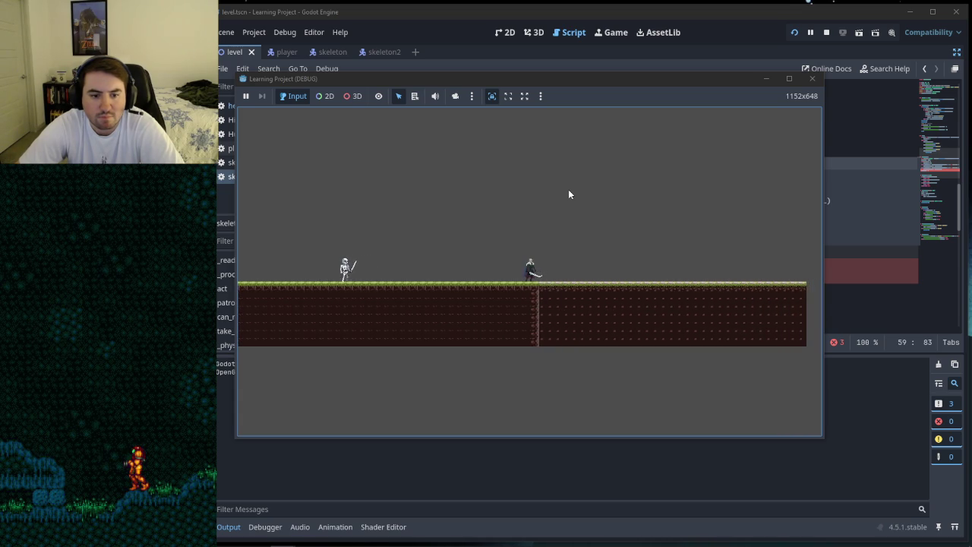
key(a)
key(a)
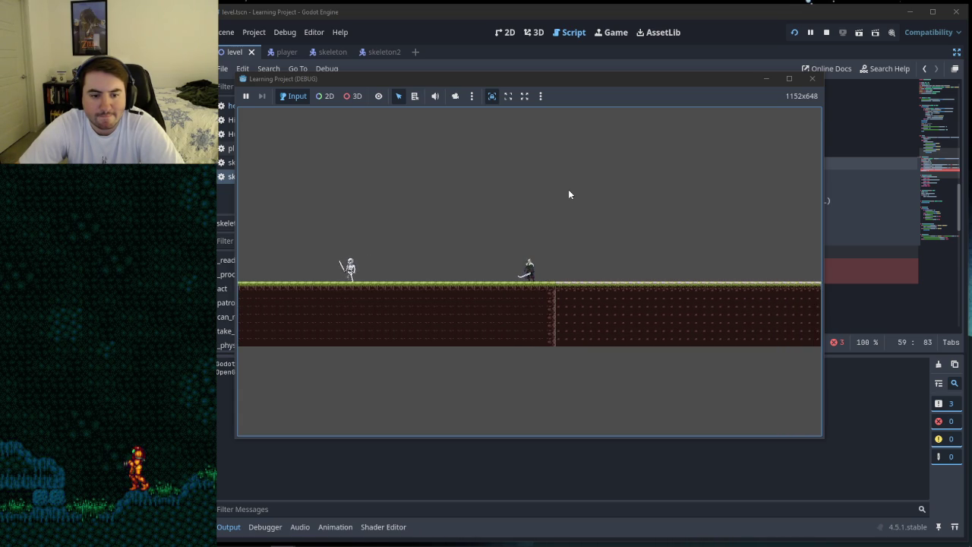
key(a)
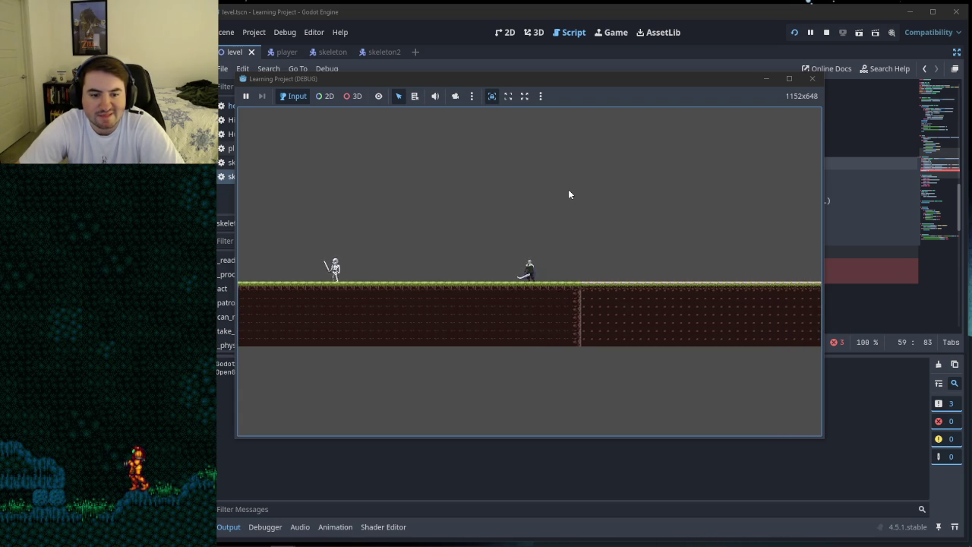
key(d)
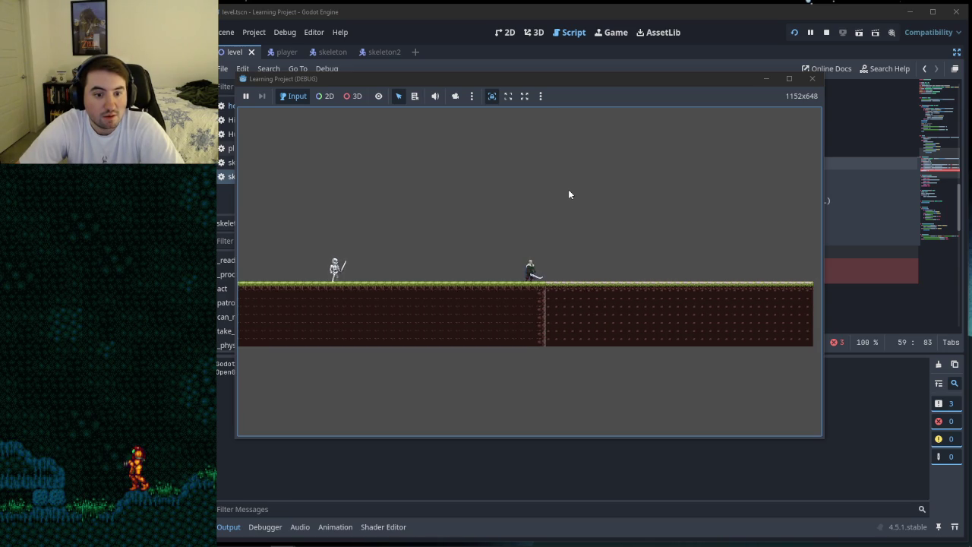
key(d)
key(a)
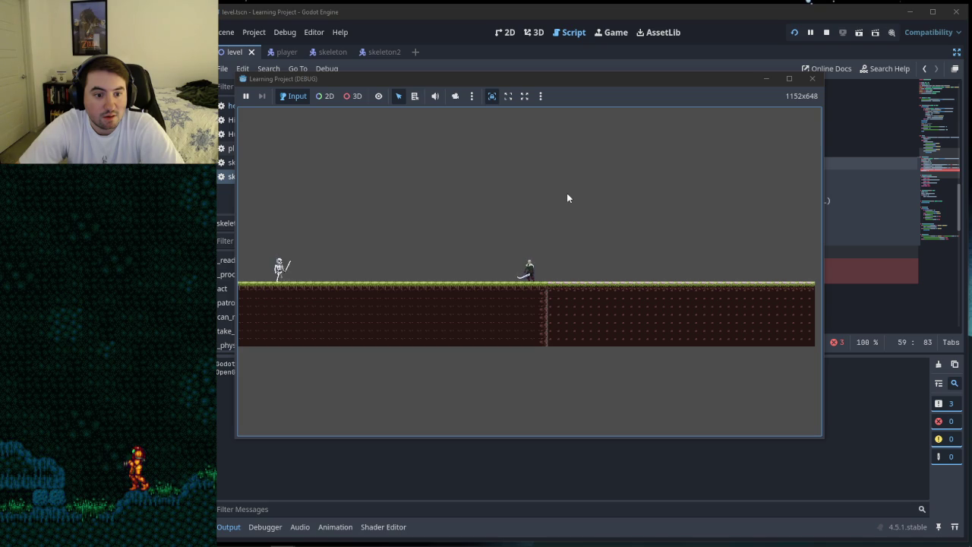
key(d)
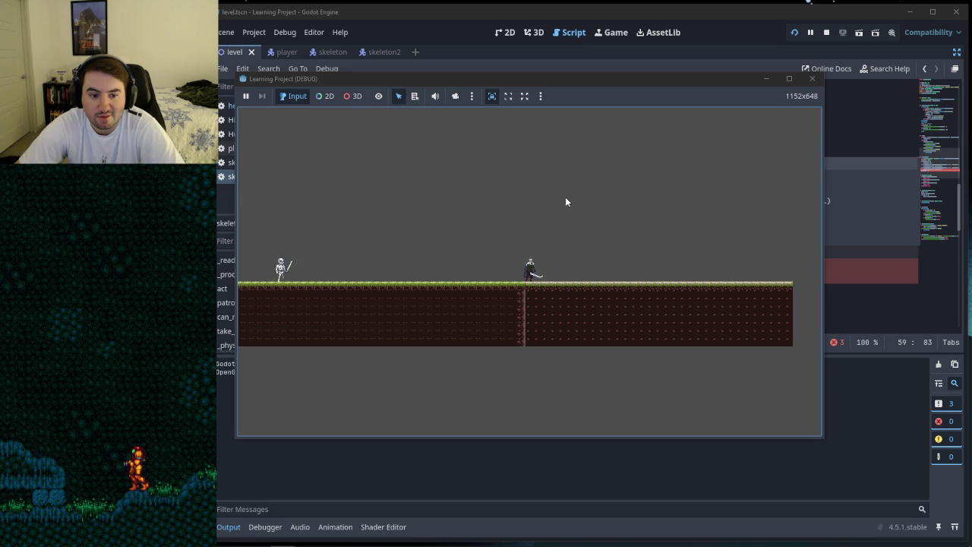
key(Left)
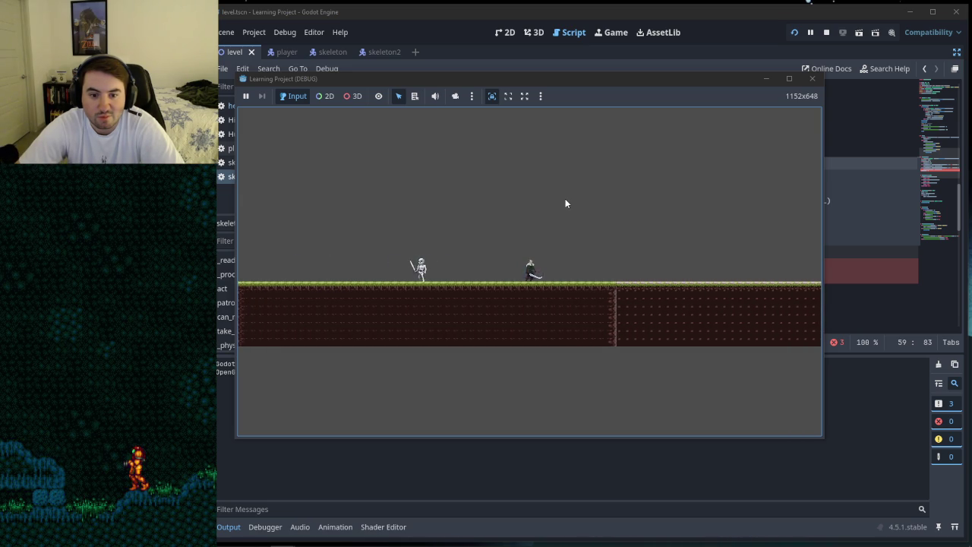
key(Left)
key(Left)
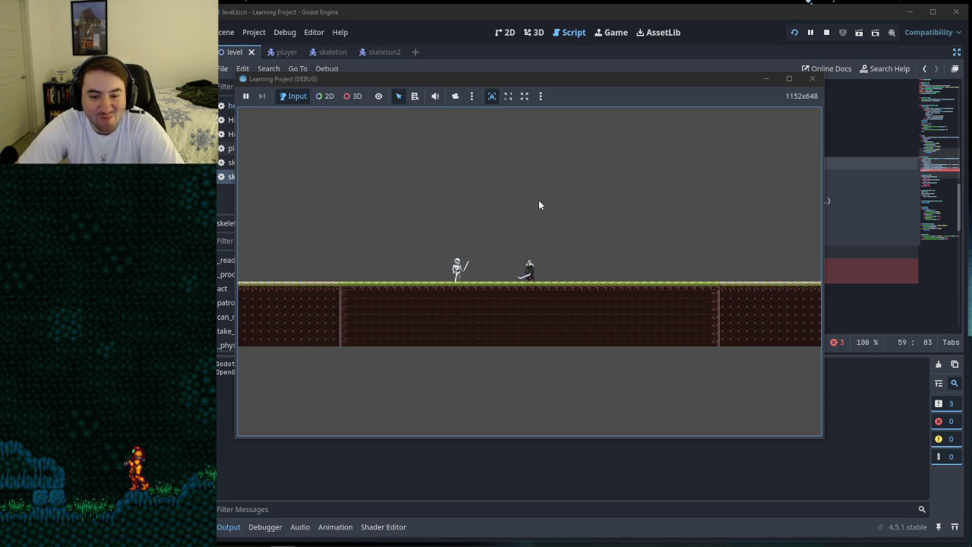
Step: Run the player right and left a few more times, then close the game window
key(Right)
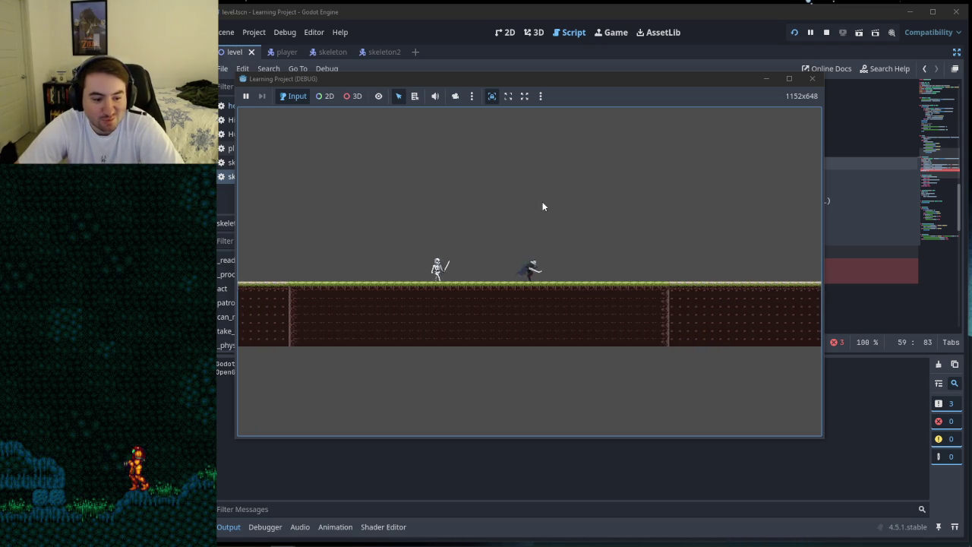
key(Right)
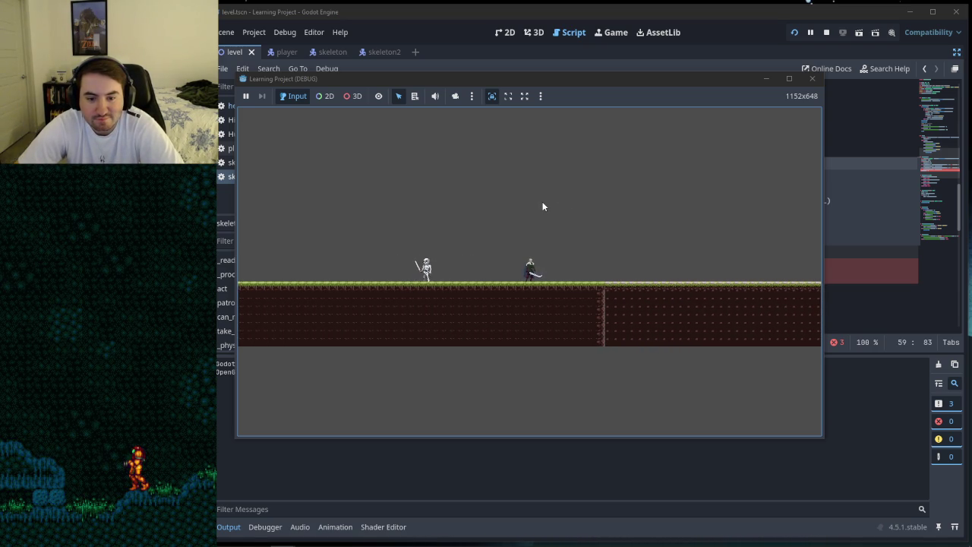
key(Left)
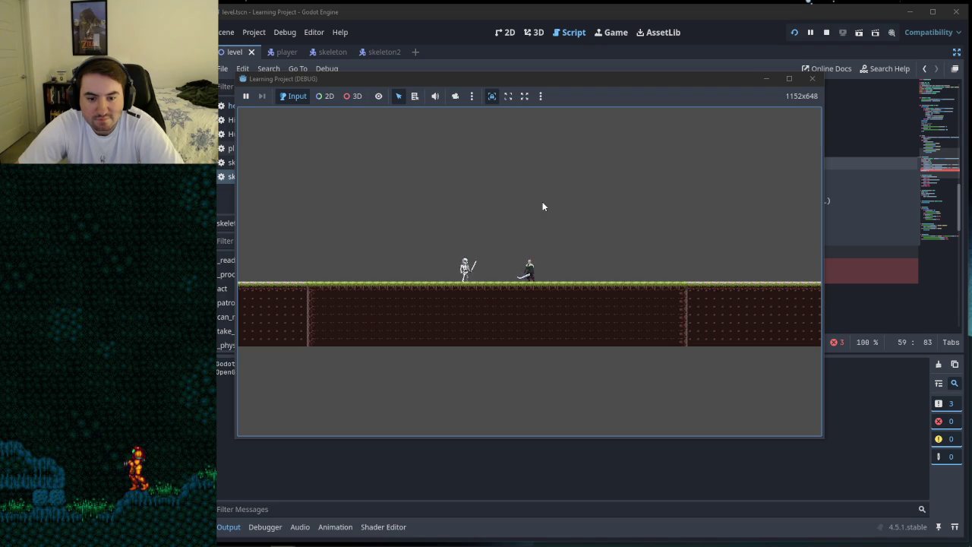
key(Right)
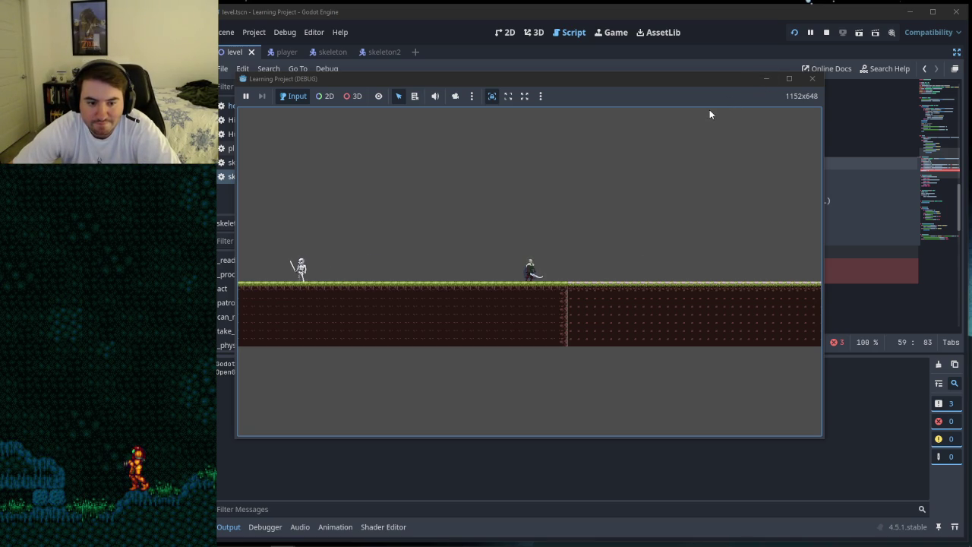
key(Right)
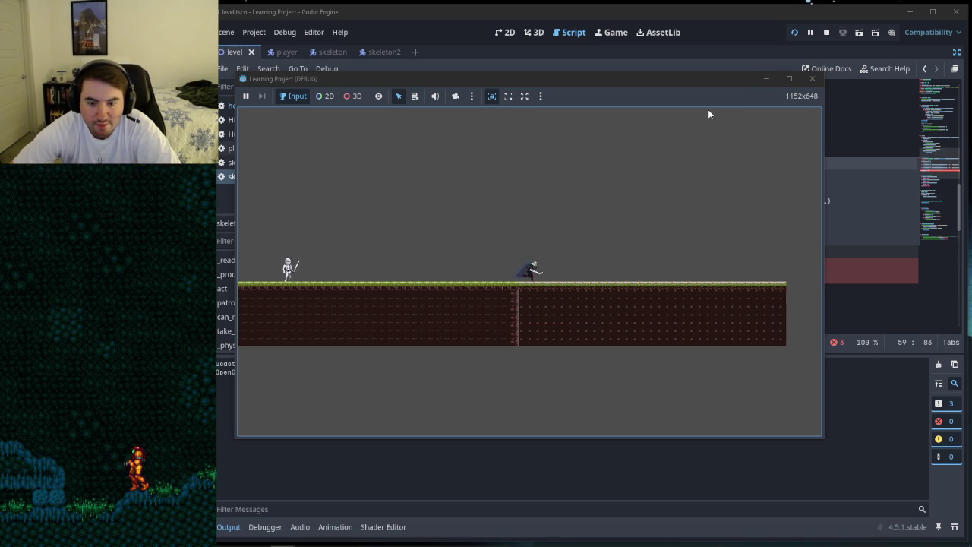
click(812, 78)
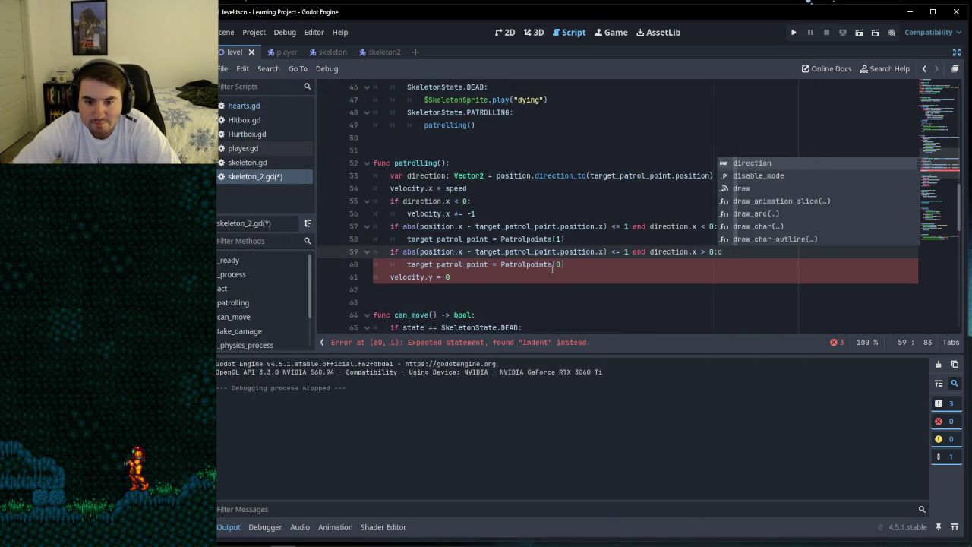
key(BackSpace)
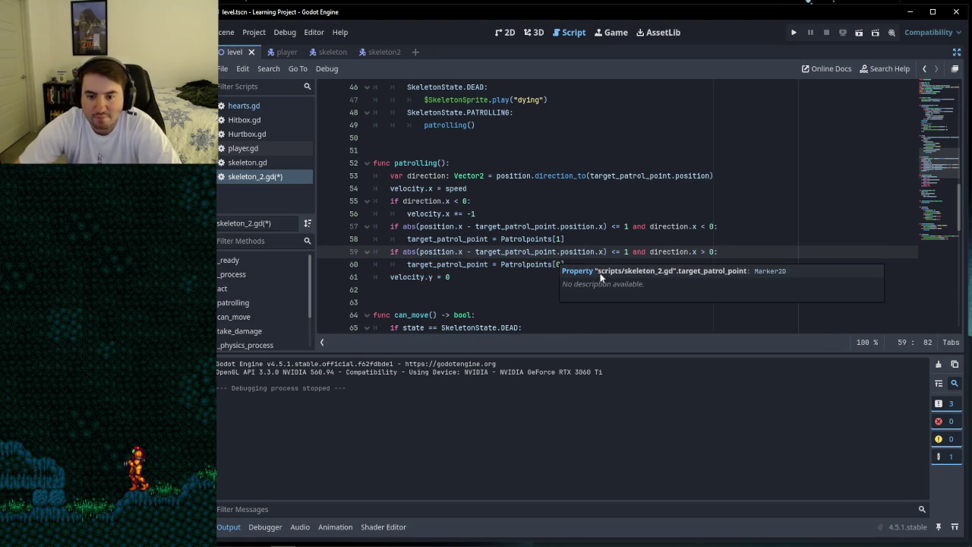
click(497, 273)
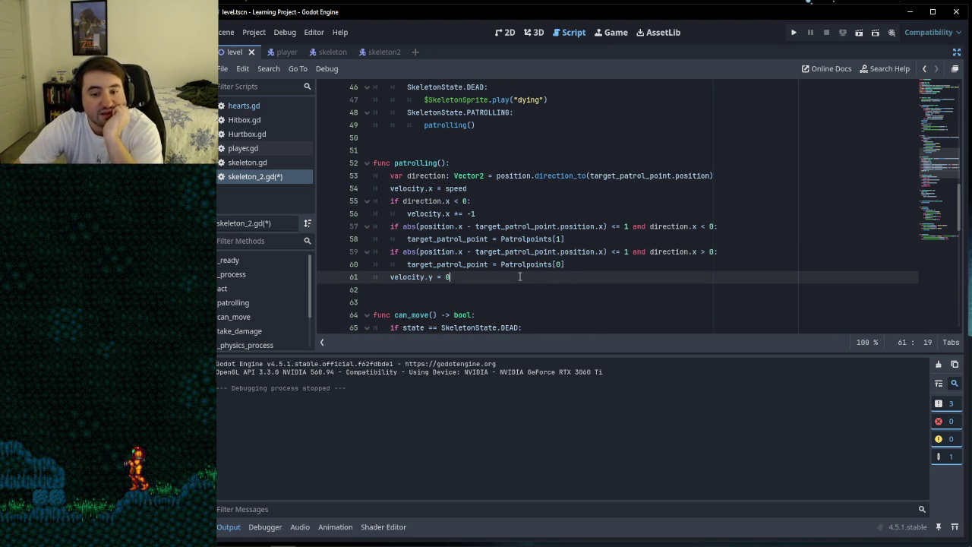
click(594, 264)
key(Down)
key(Up)
key(Down)
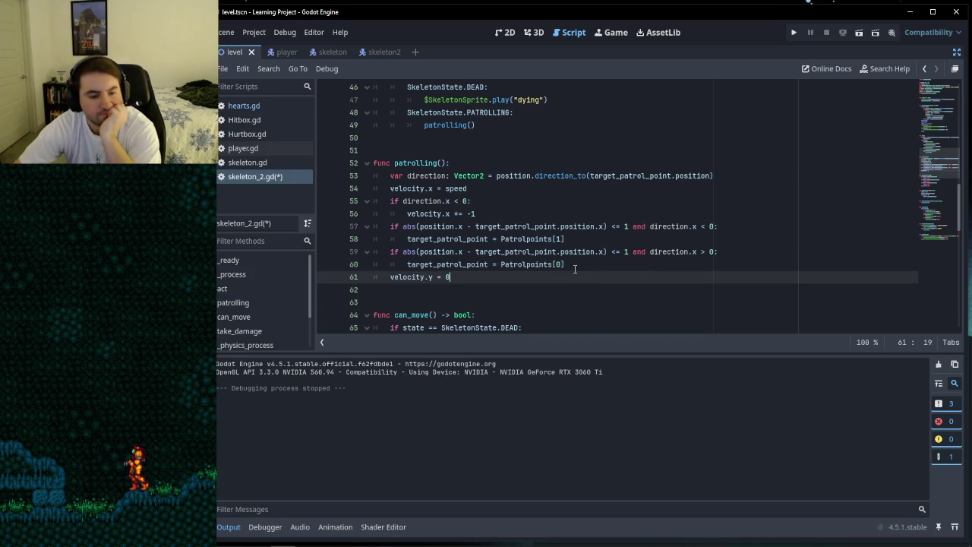
click(505, 195)
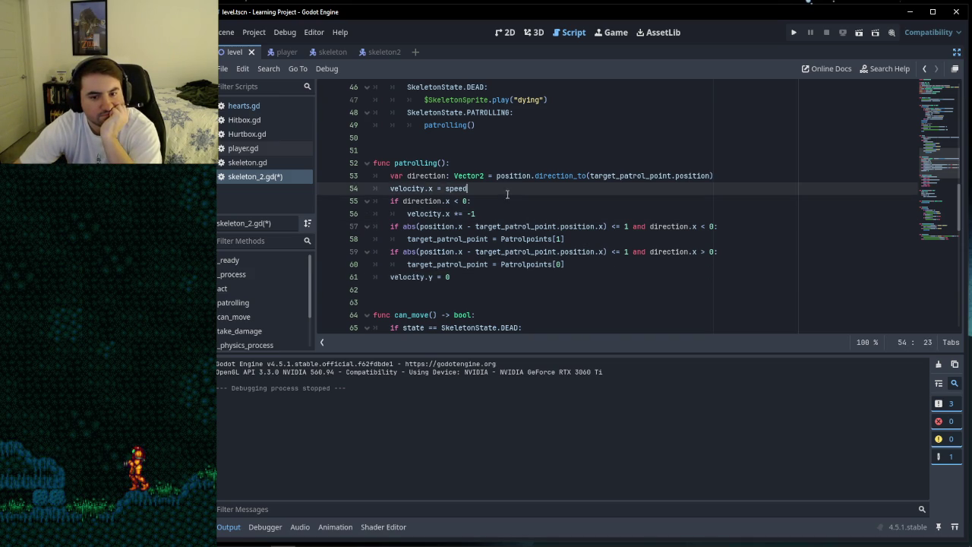
click(510, 201)
click(722, 176)
click(535, 188)
click(536, 201)
click(535, 213)
click(531, 201)
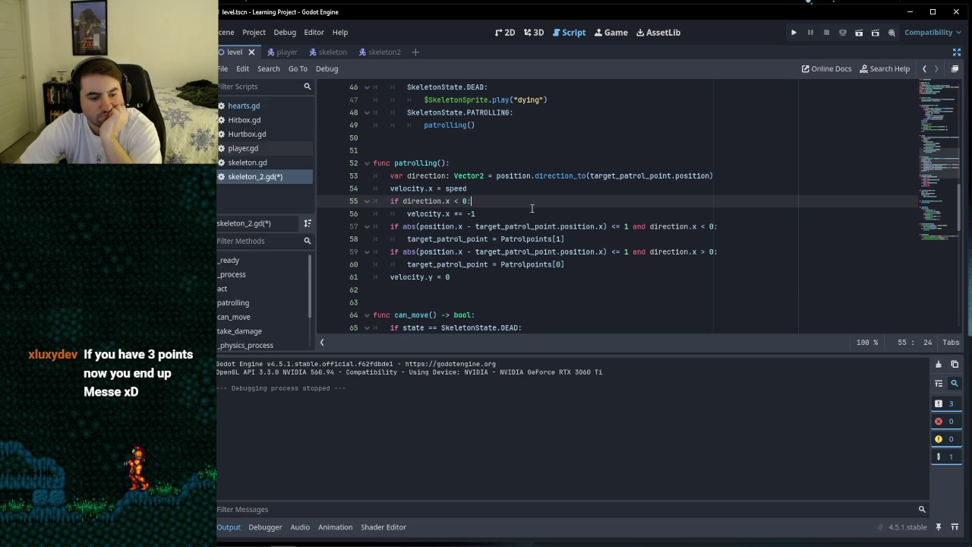
click(577, 214)
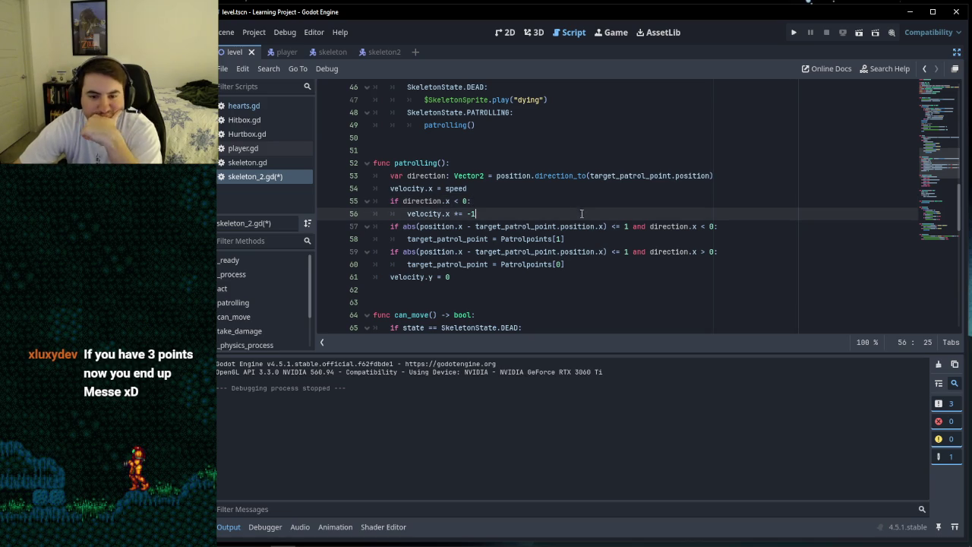
click(589, 263)
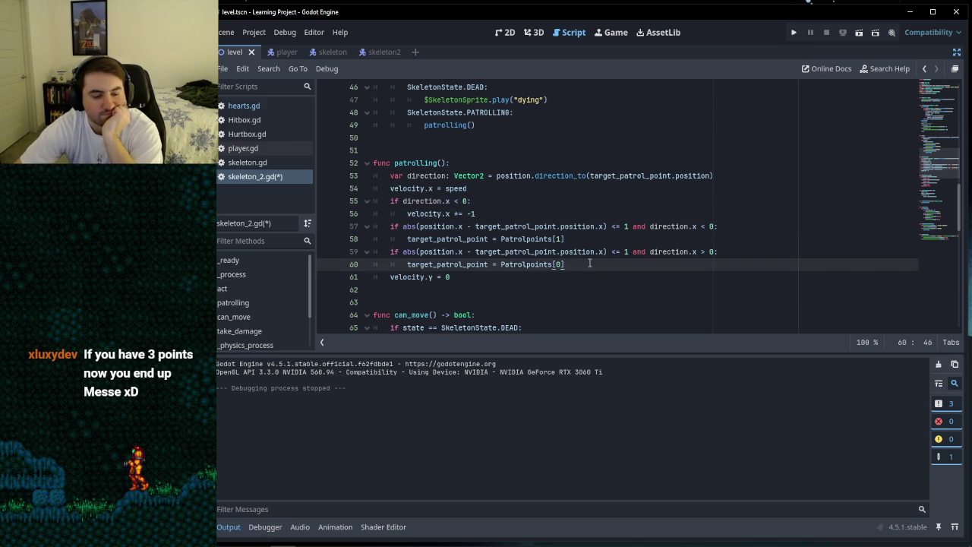
key(F5)
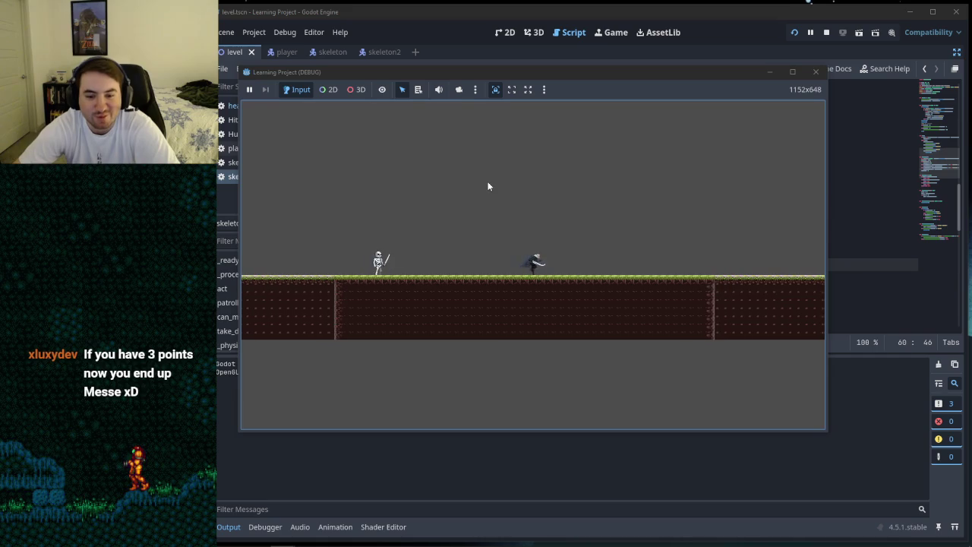
Step: Walk the player right, then left, jumping over the patrolling skeleton
key(Right)
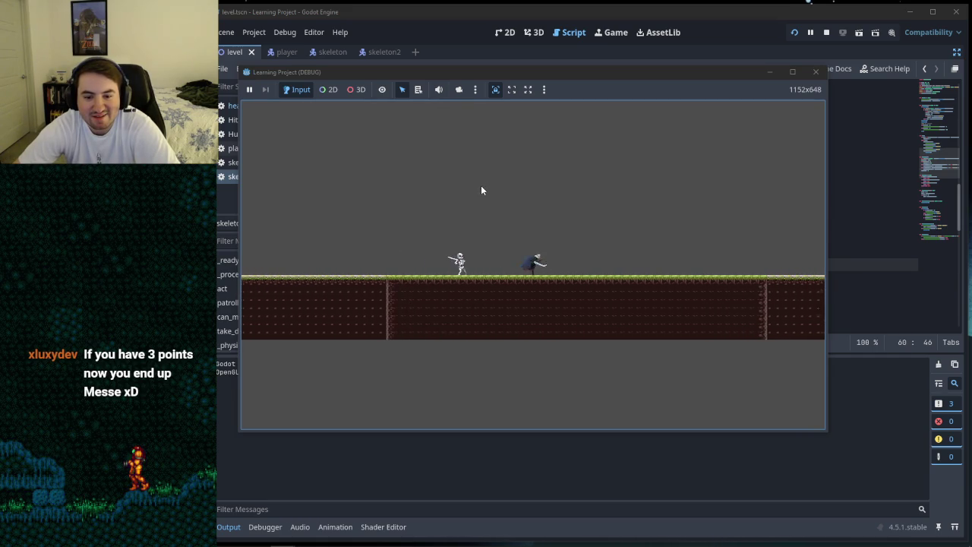
key(Right)
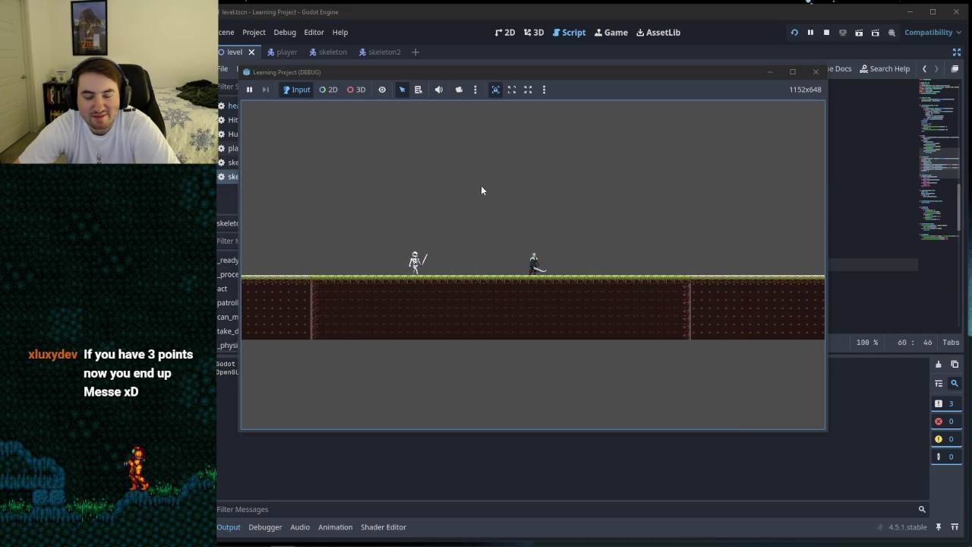
key(Left)
key(space)
key(Left)
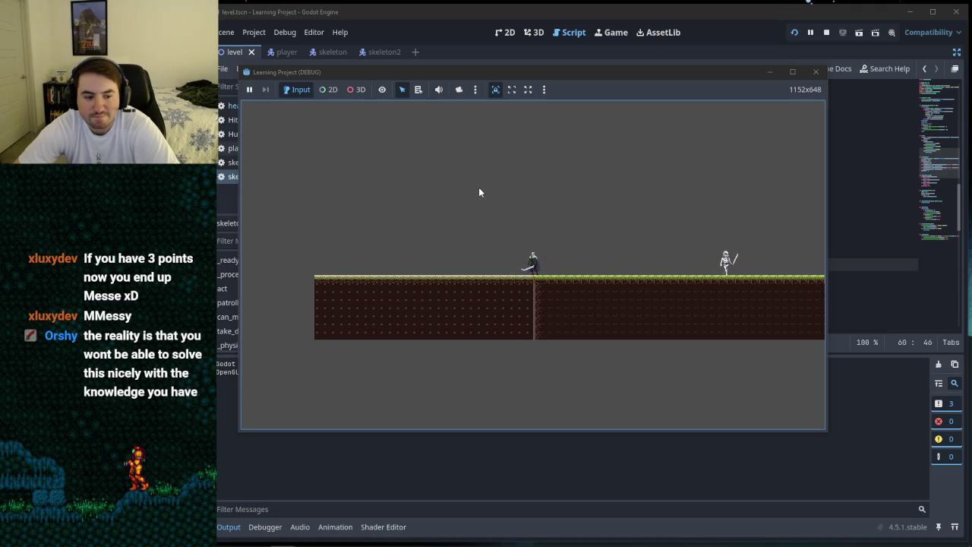
key(Left)
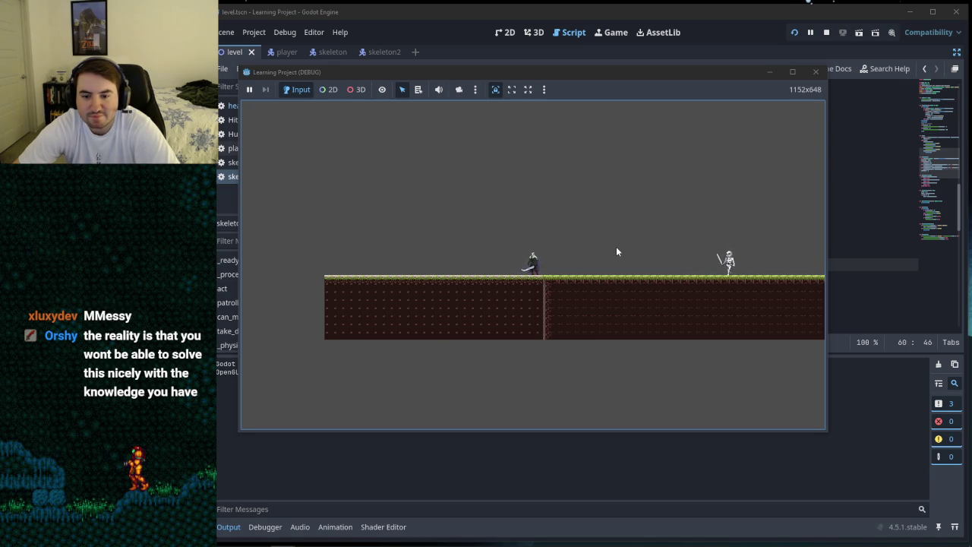
Step: Move the player back and forth near the skeleton, swinging at it, then close the game
key(a)
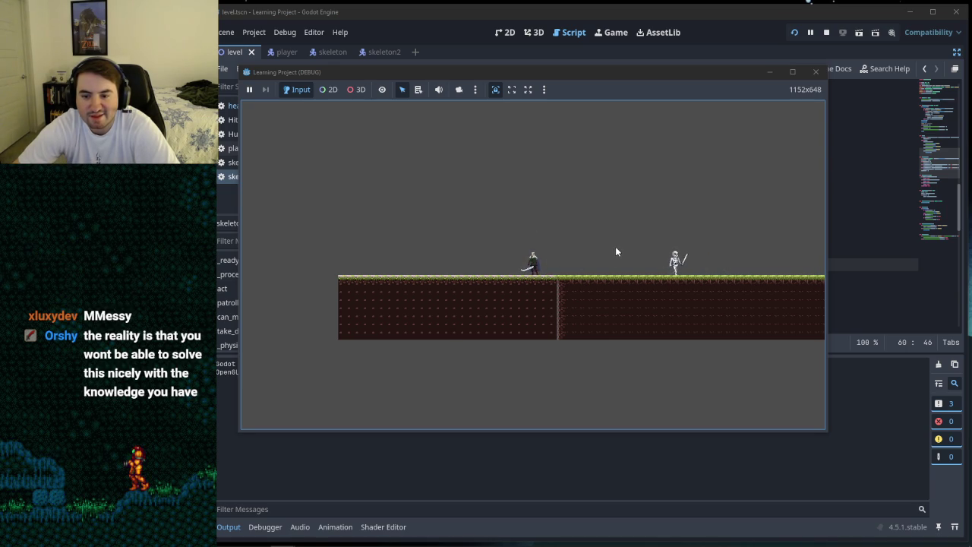
key(d)
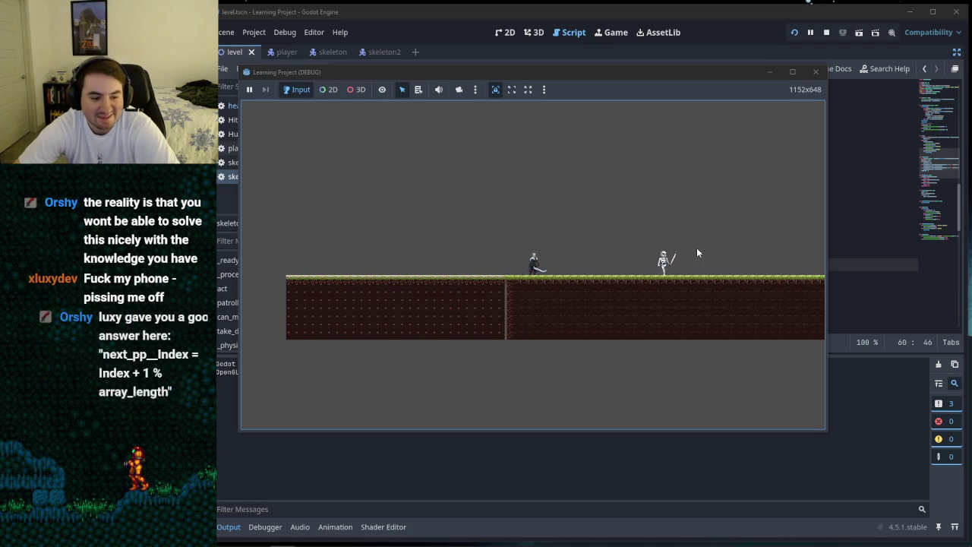
key(d)
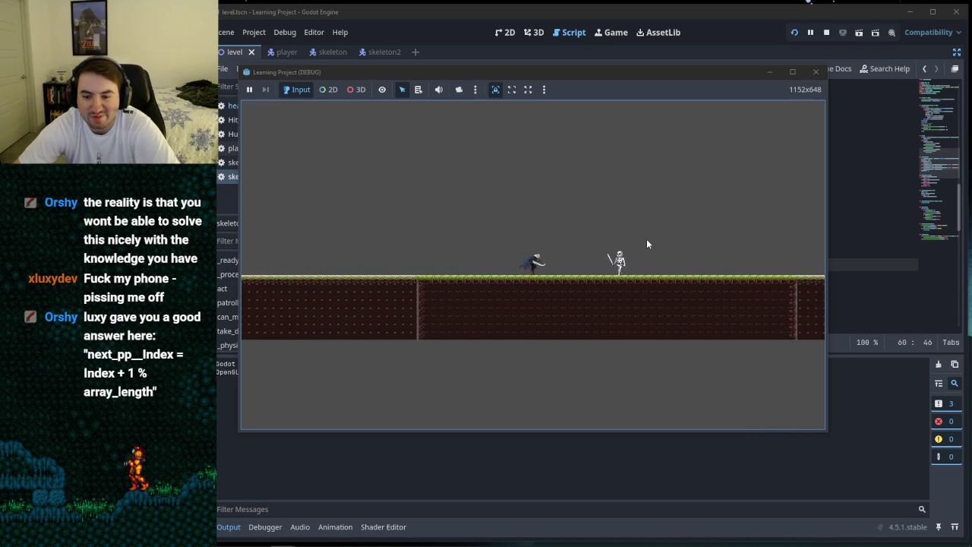
key(a)
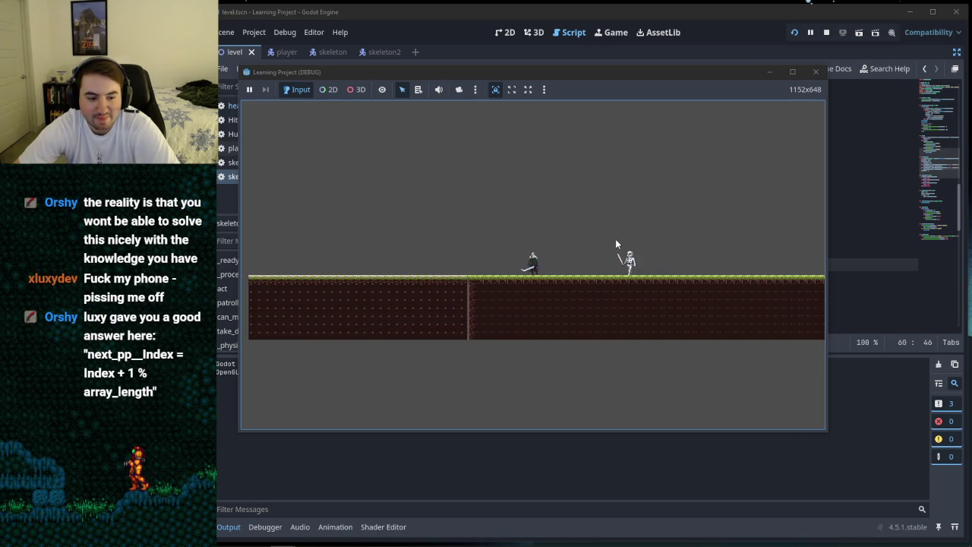
key(a)
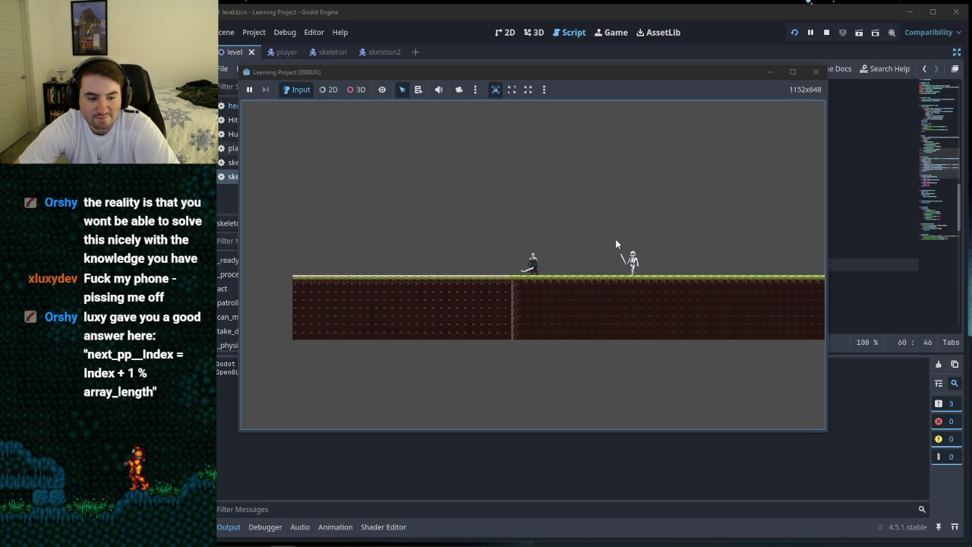
key(d)
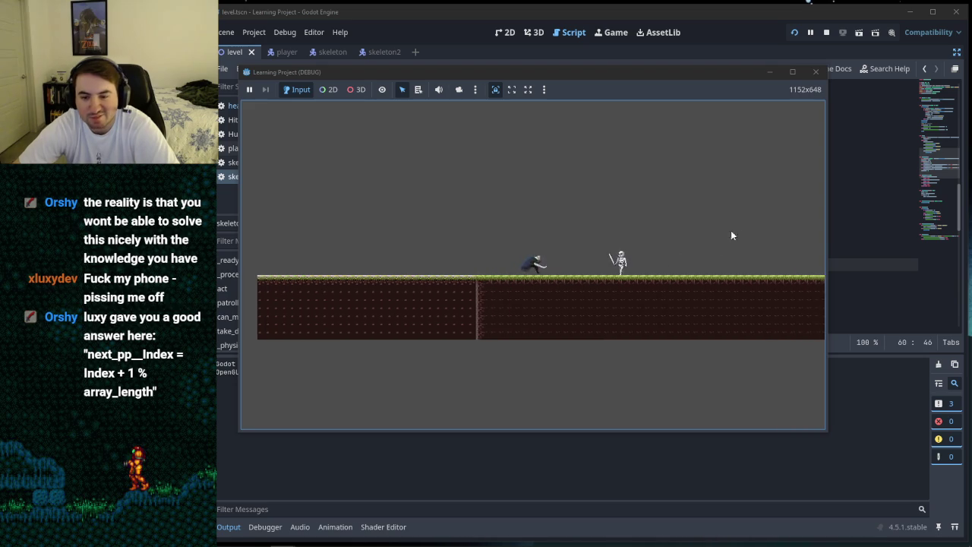
key(d)
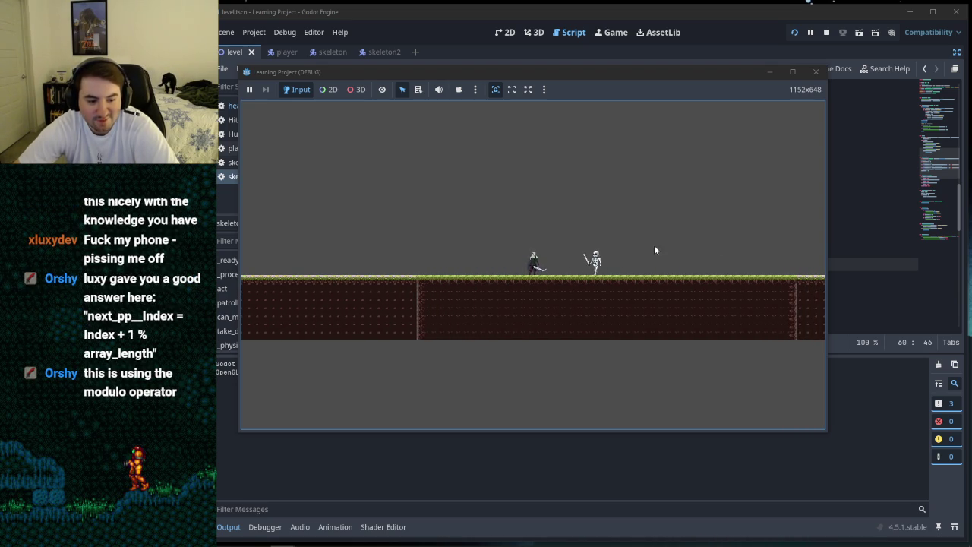
key(a)
key(d)
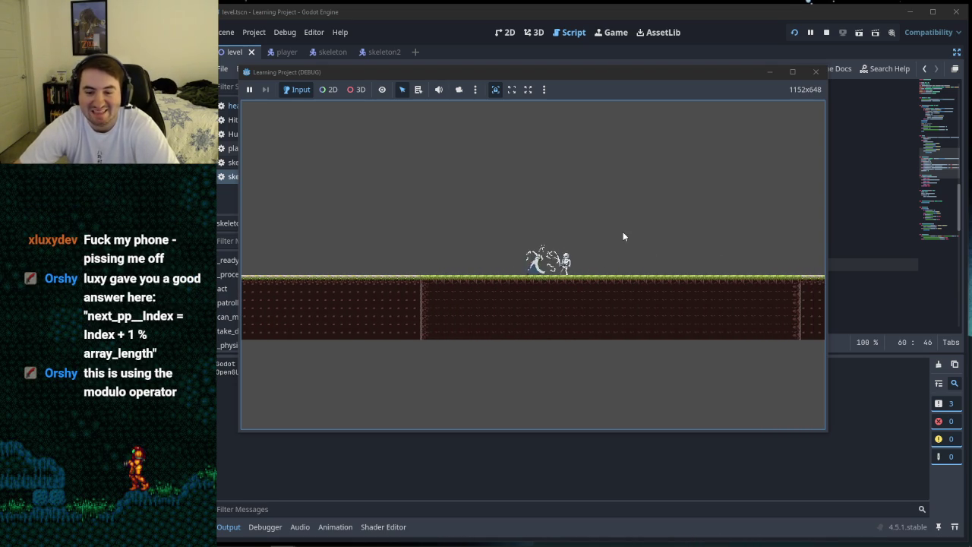
click(815, 71)
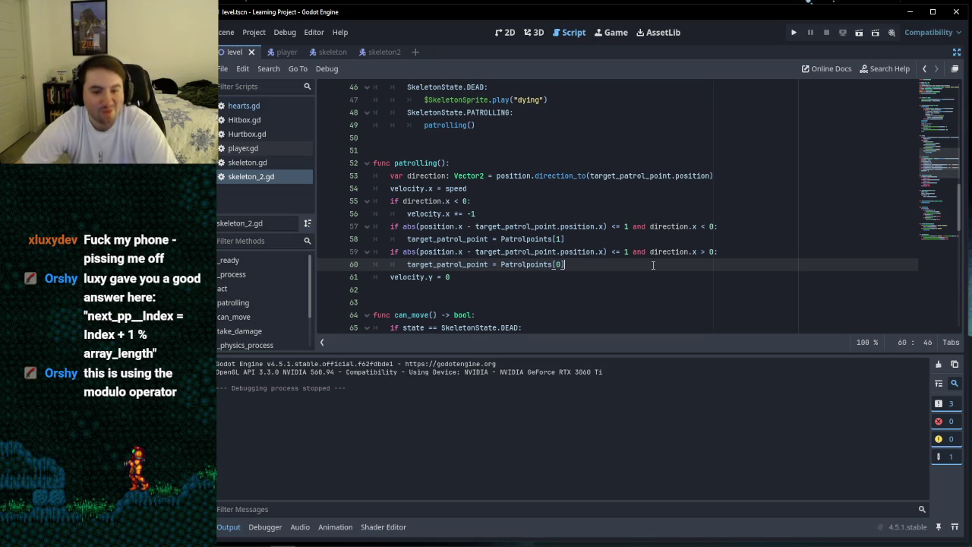